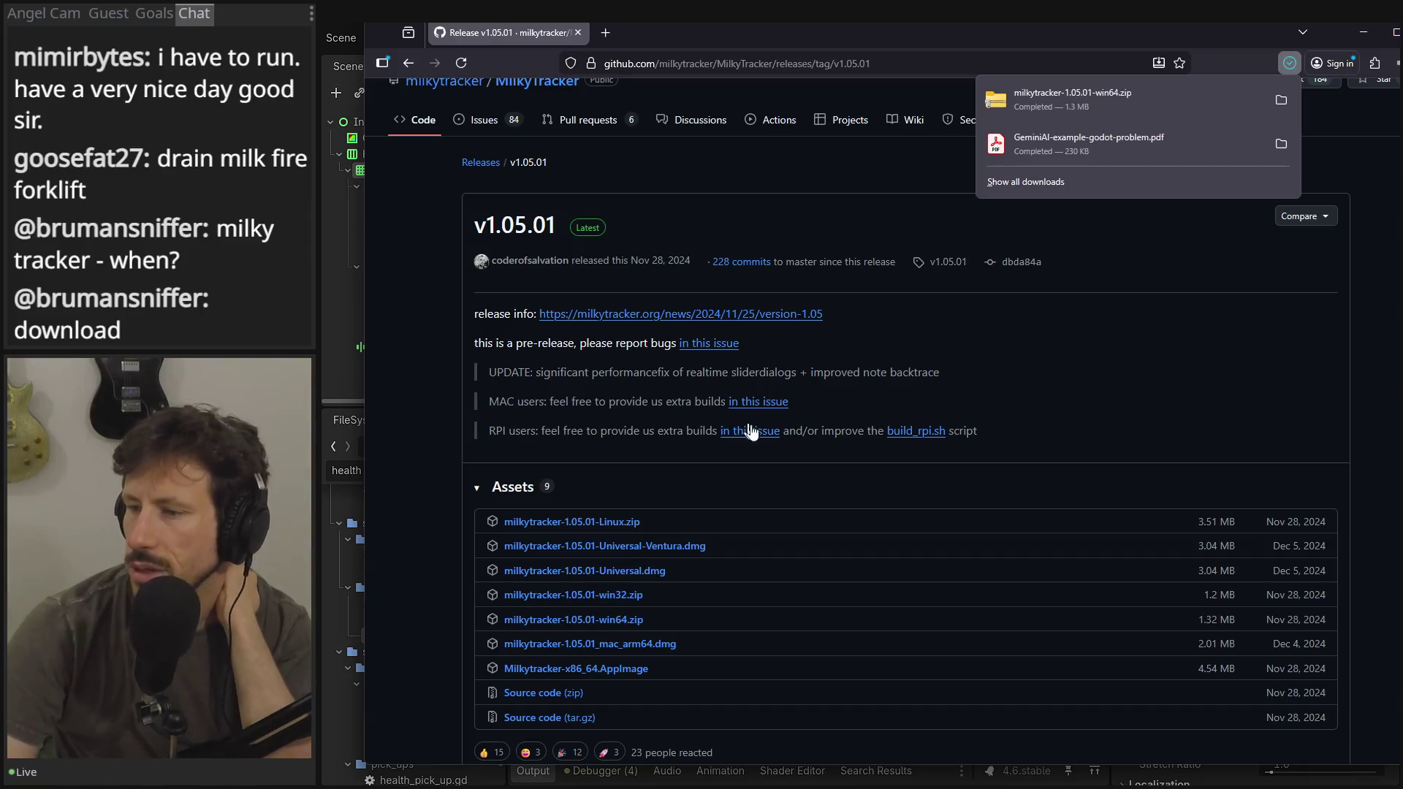
- Open the folder containing the downloaded milkytracker-1.05.01-win64.zip
{"action": "left_click", "coordinate": [1273, 99]}
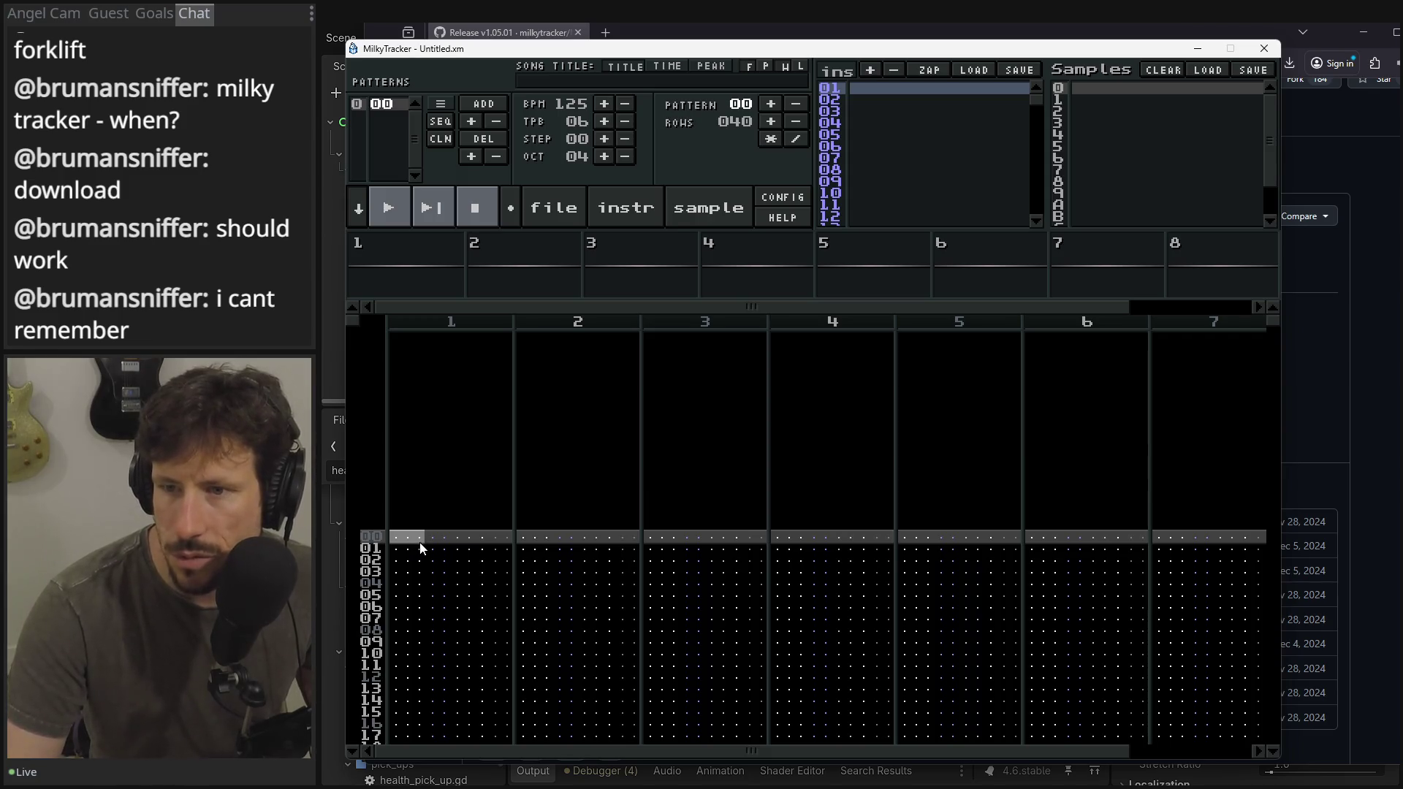
- Check Disk op and channel 1's edit menu, then show the instrument editor with volume envelope
{"action": "left_click", "coordinate": [552, 212]}
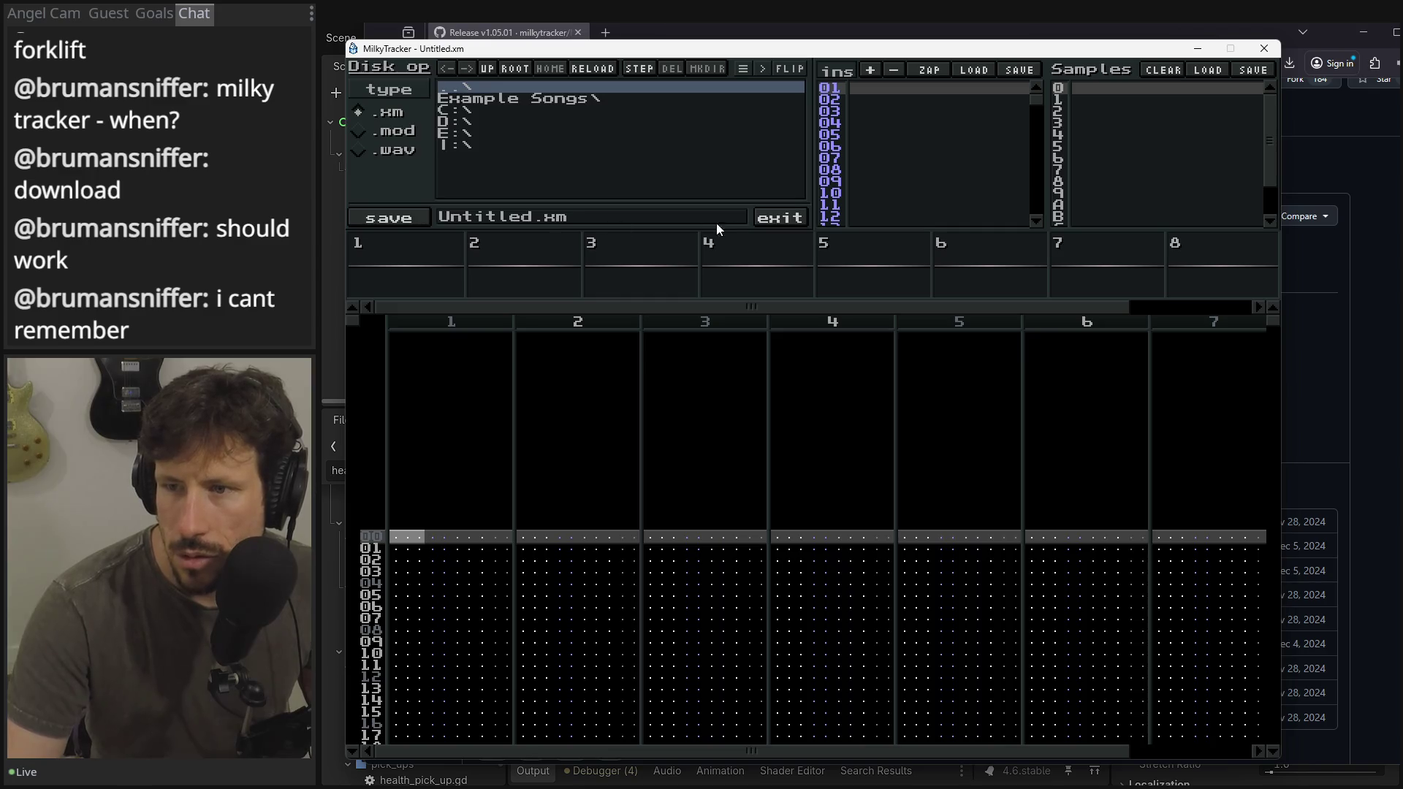
{"action": "left_click", "coordinate": [767, 220]}
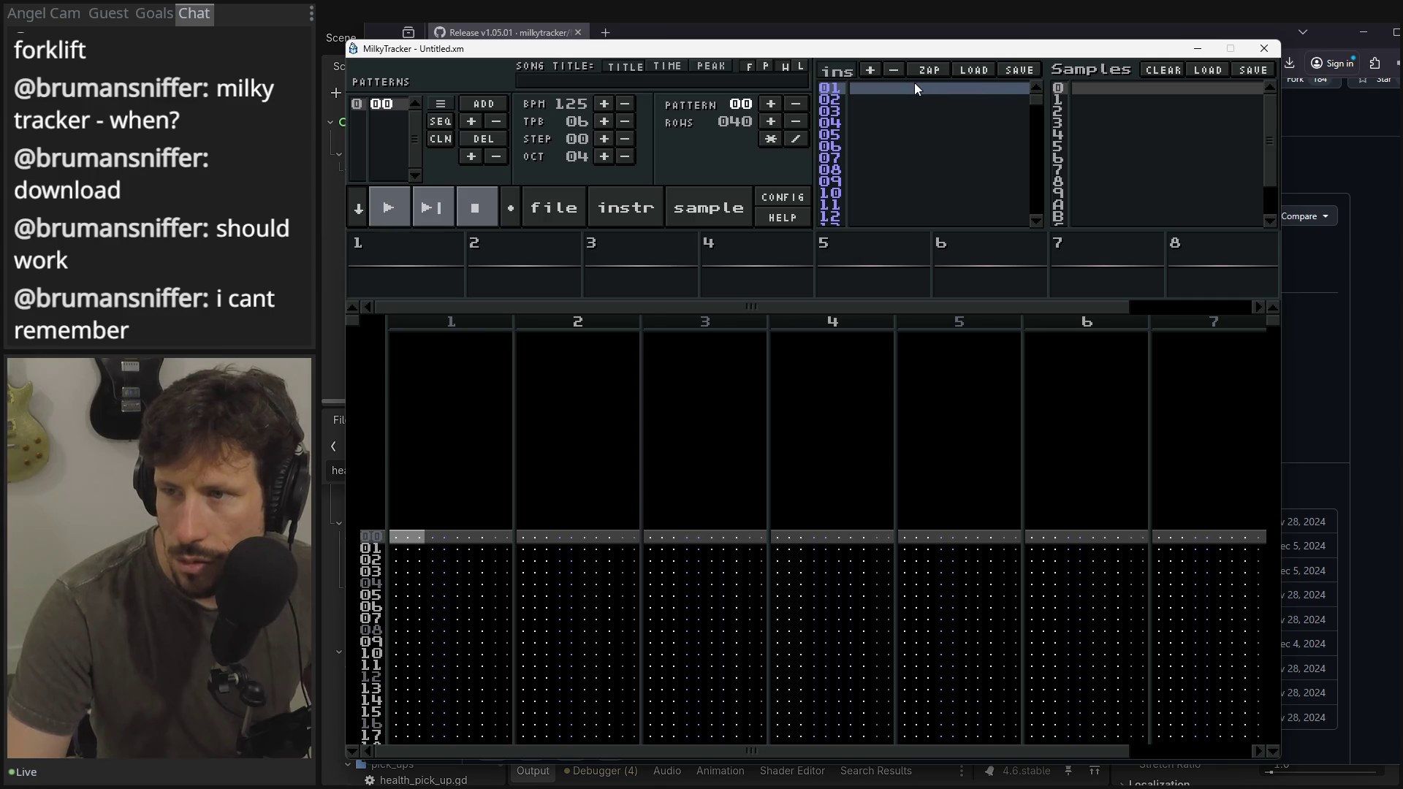
{"action": "right_click", "coordinate": [391, 349]}
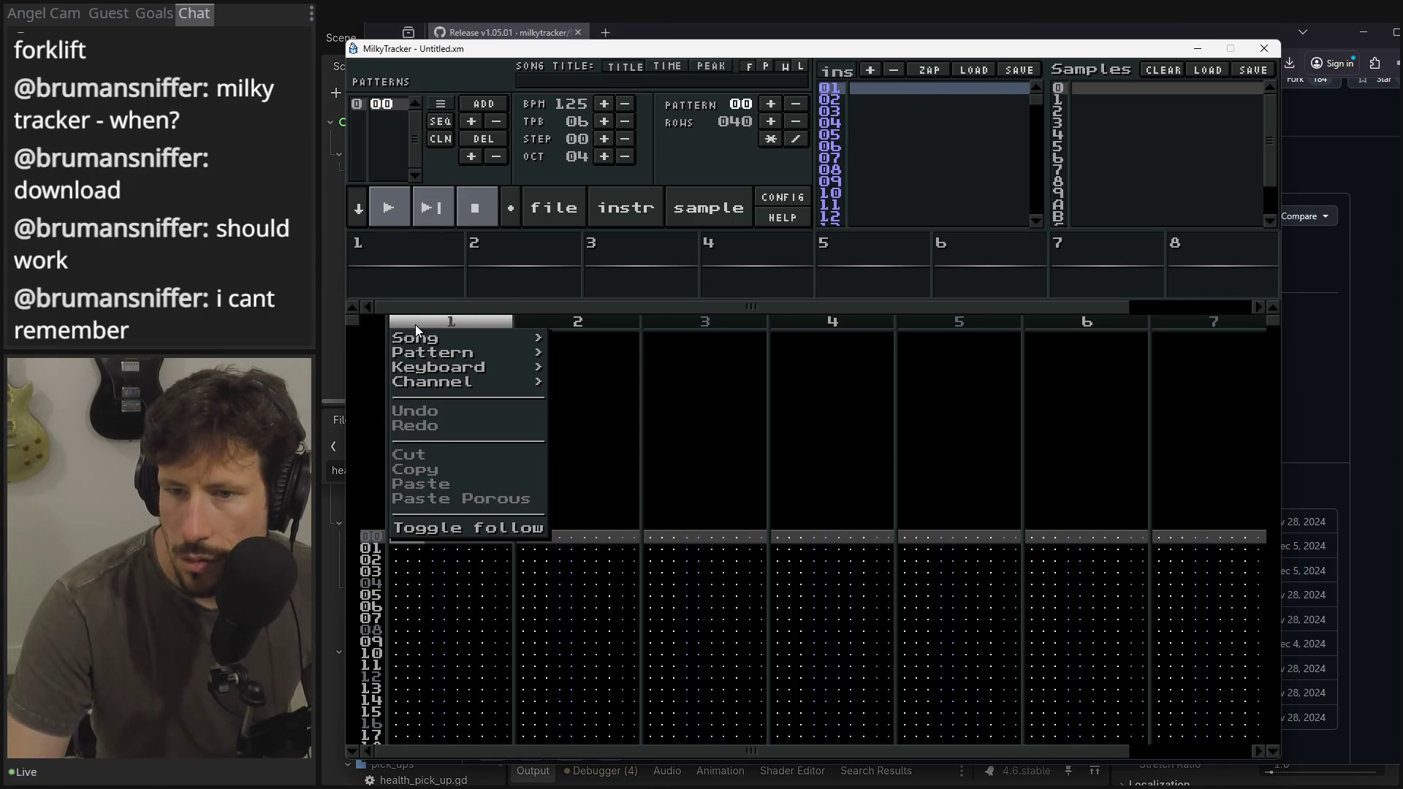
{"action": "mouse_move", "coordinate": [422, 340]}
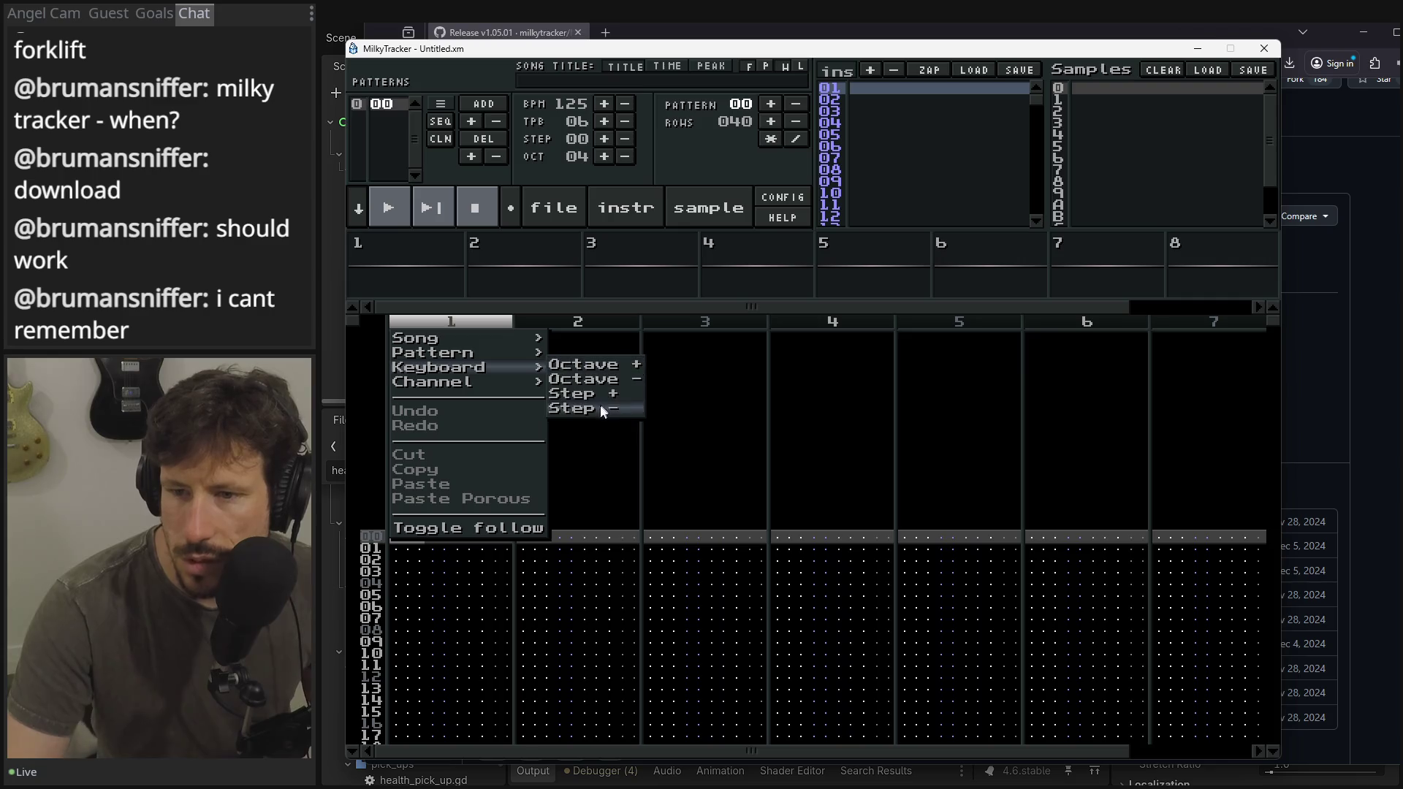
{"action": "mouse_move", "coordinate": [459, 384]}
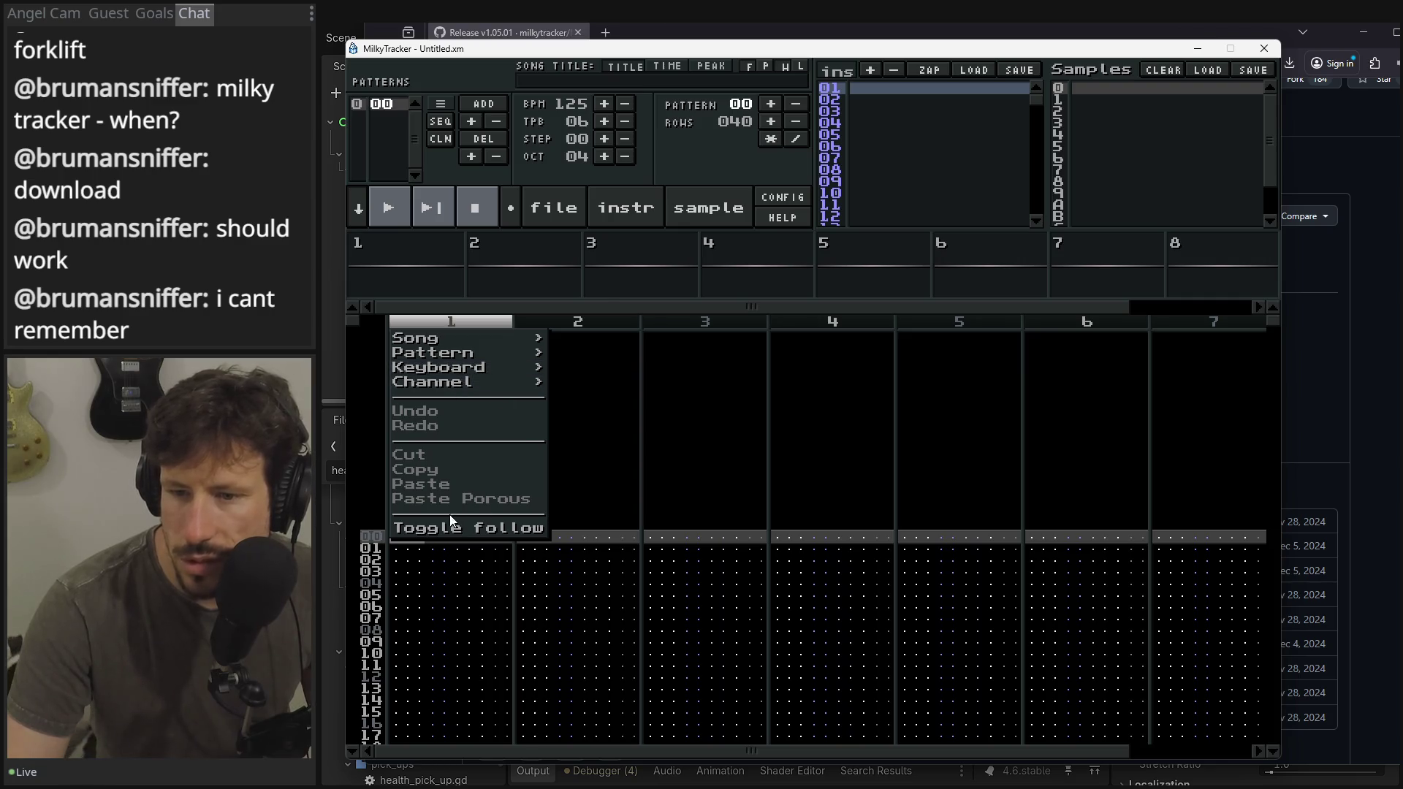
{"action": "left_click", "coordinate": [712, 452]}
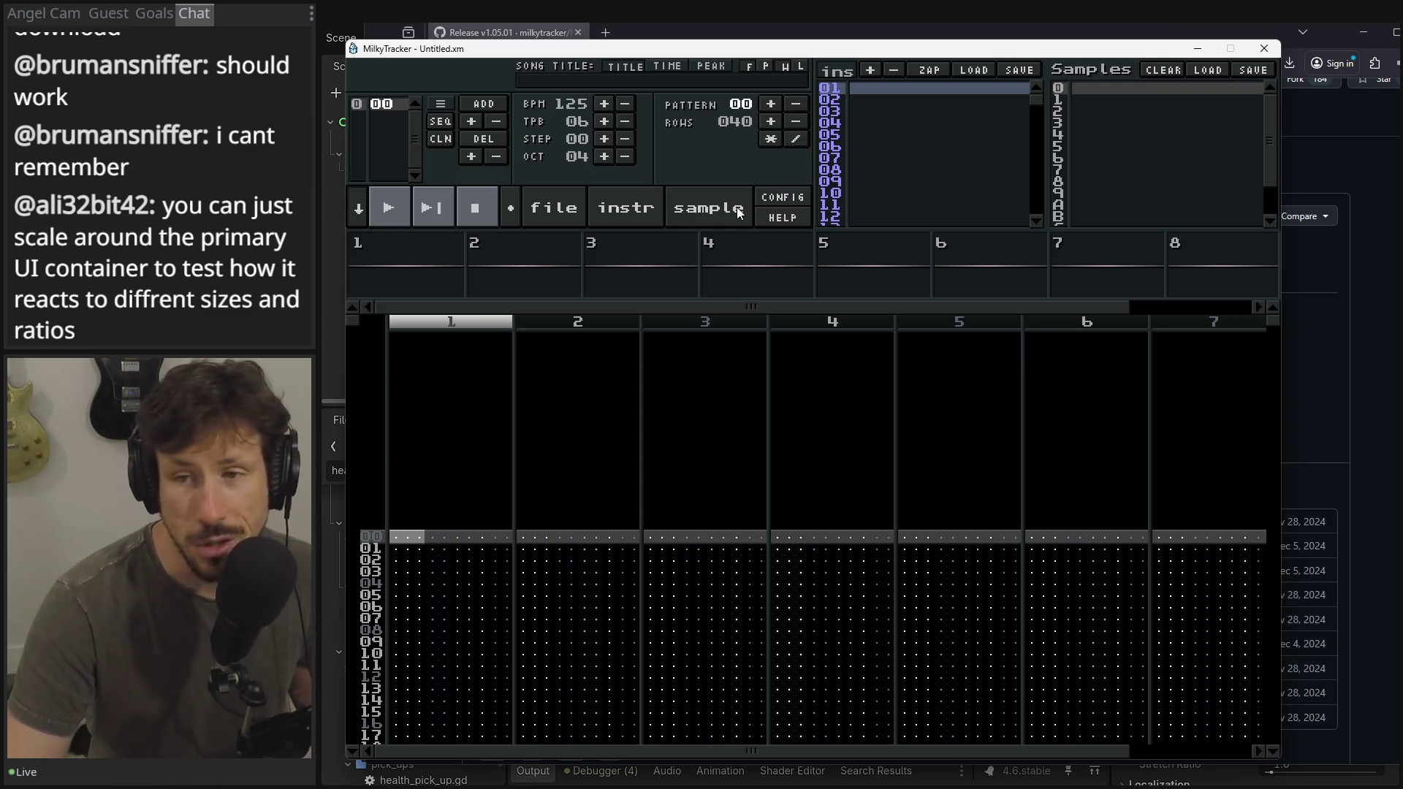
{"action": "left_click", "coordinate": [637, 222]}
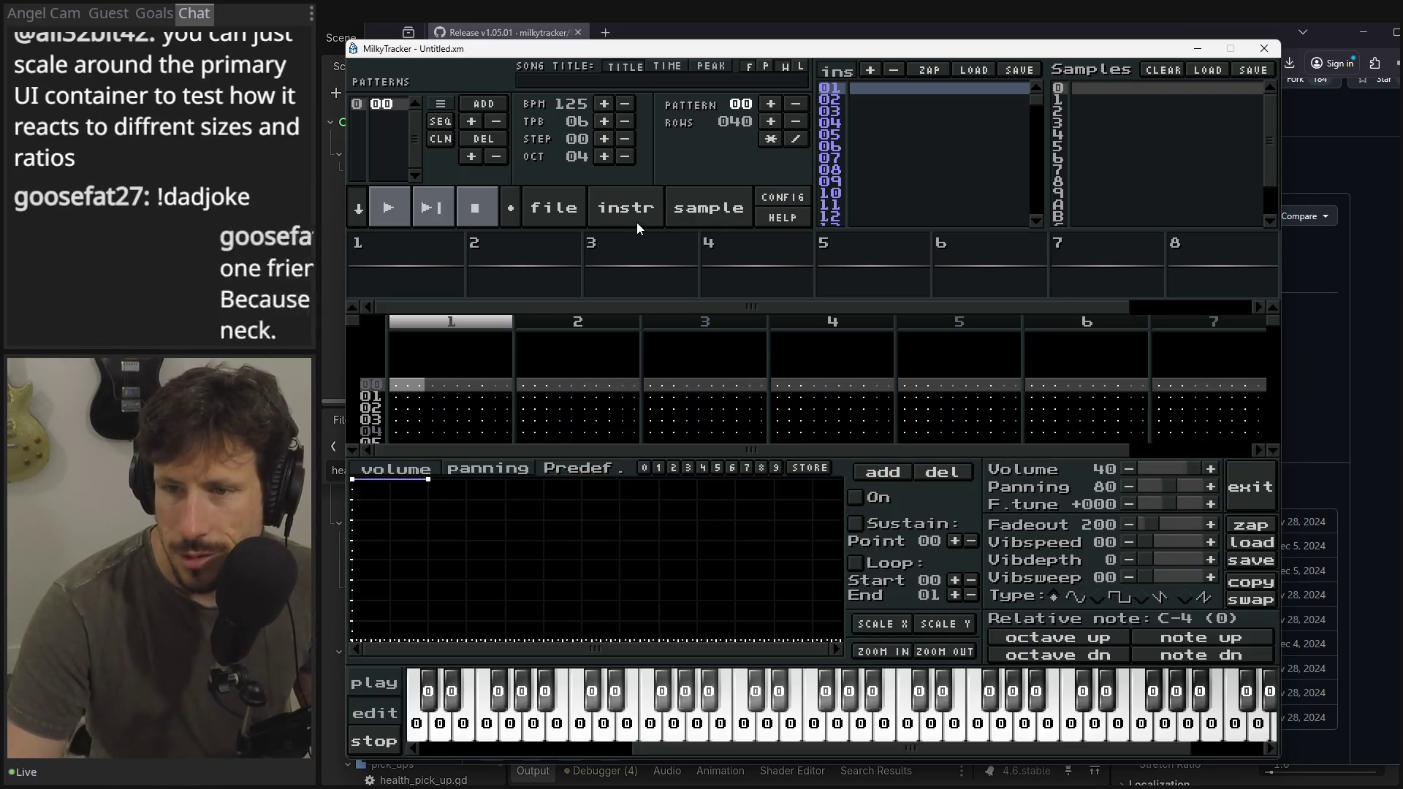
- Add a volume envelope point and browse the sample loader through Example Songs and C:
{"action": "left_click", "coordinate": [581, 735]}
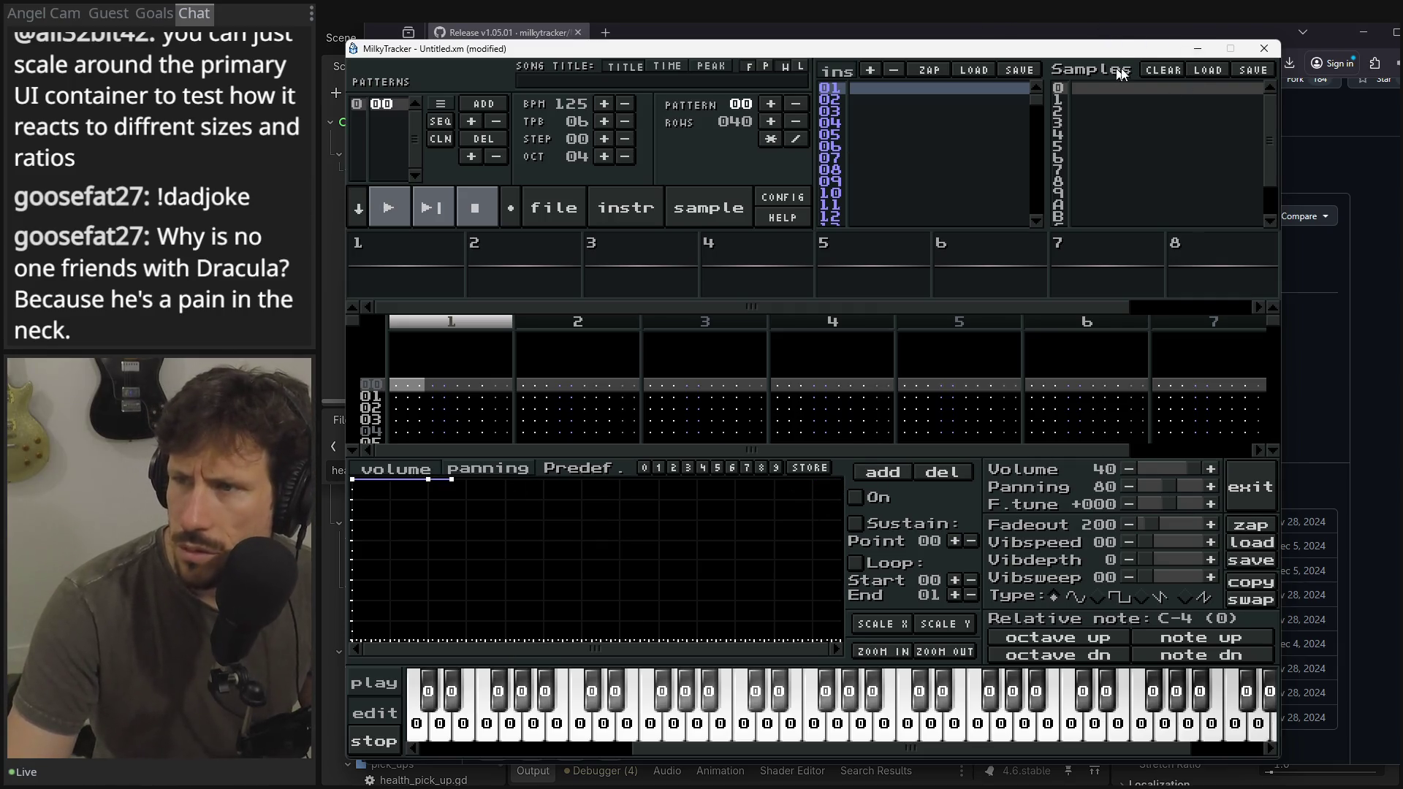
{"action": "left_click", "coordinate": [1211, 69]}
{"action": "double_click", "coordinate": [523, 101]}
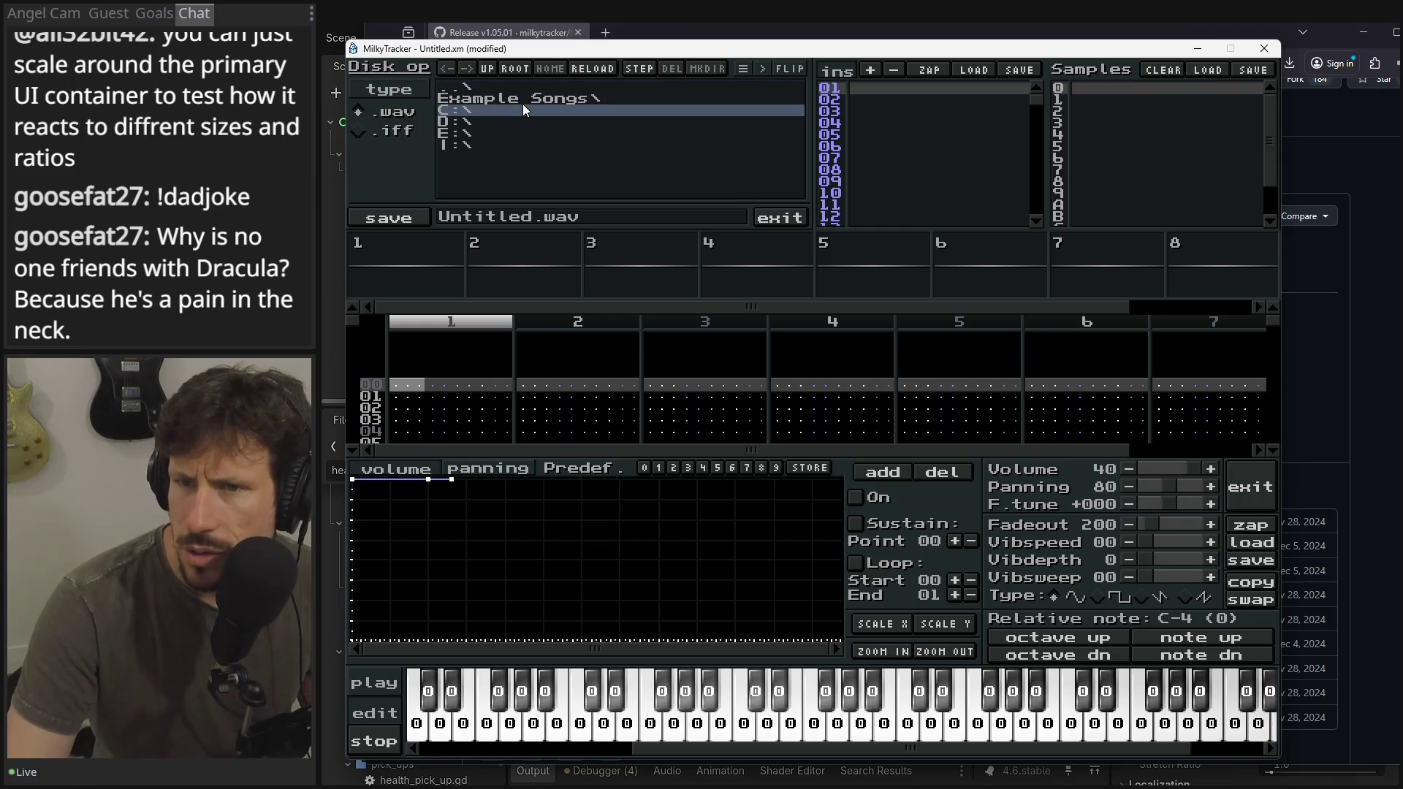
{"action": "double_click", "coordinate": [477, 97]}
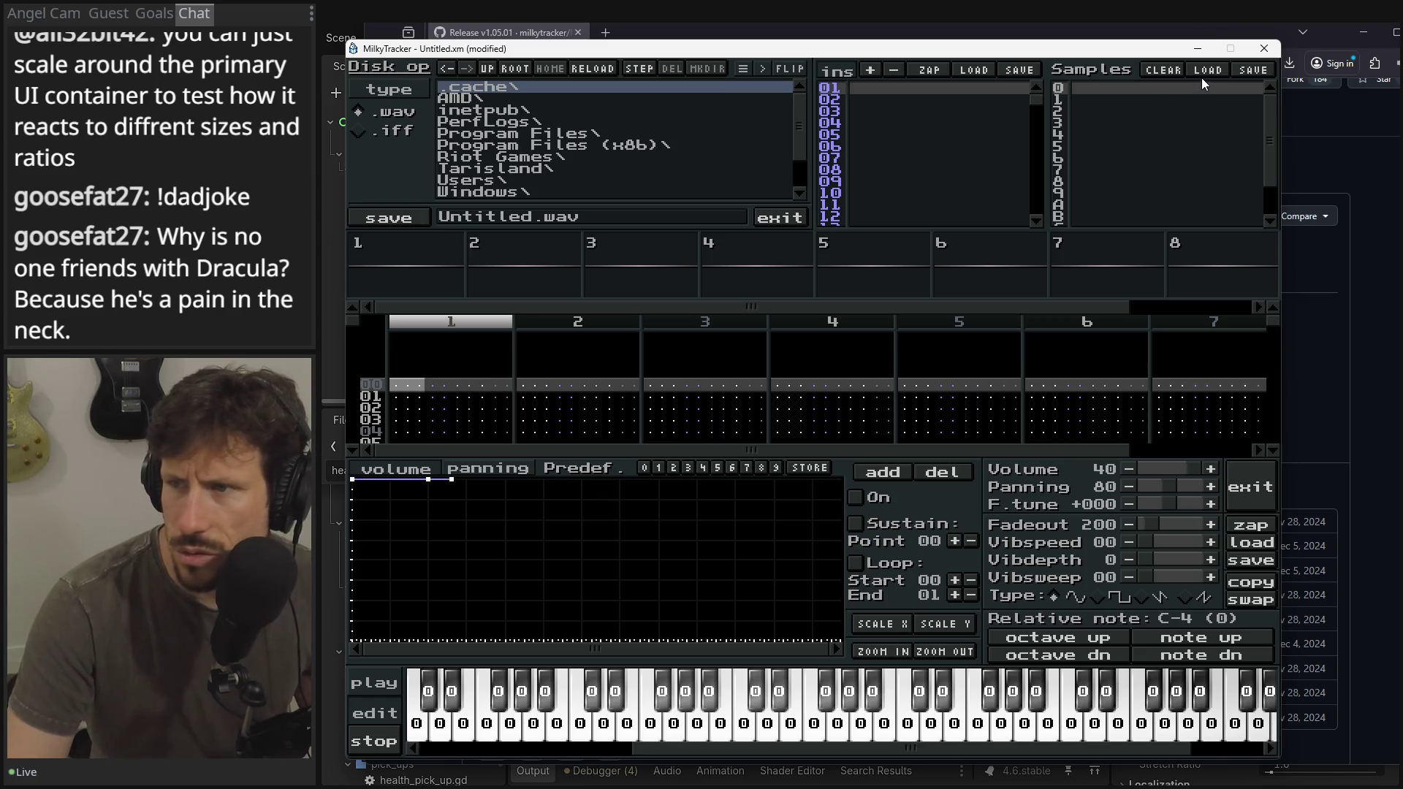
- Browse the .xi instrument save view in Example Songs, then close the file browser
{"action": "left_click", "coordinate": [1023, 71]}
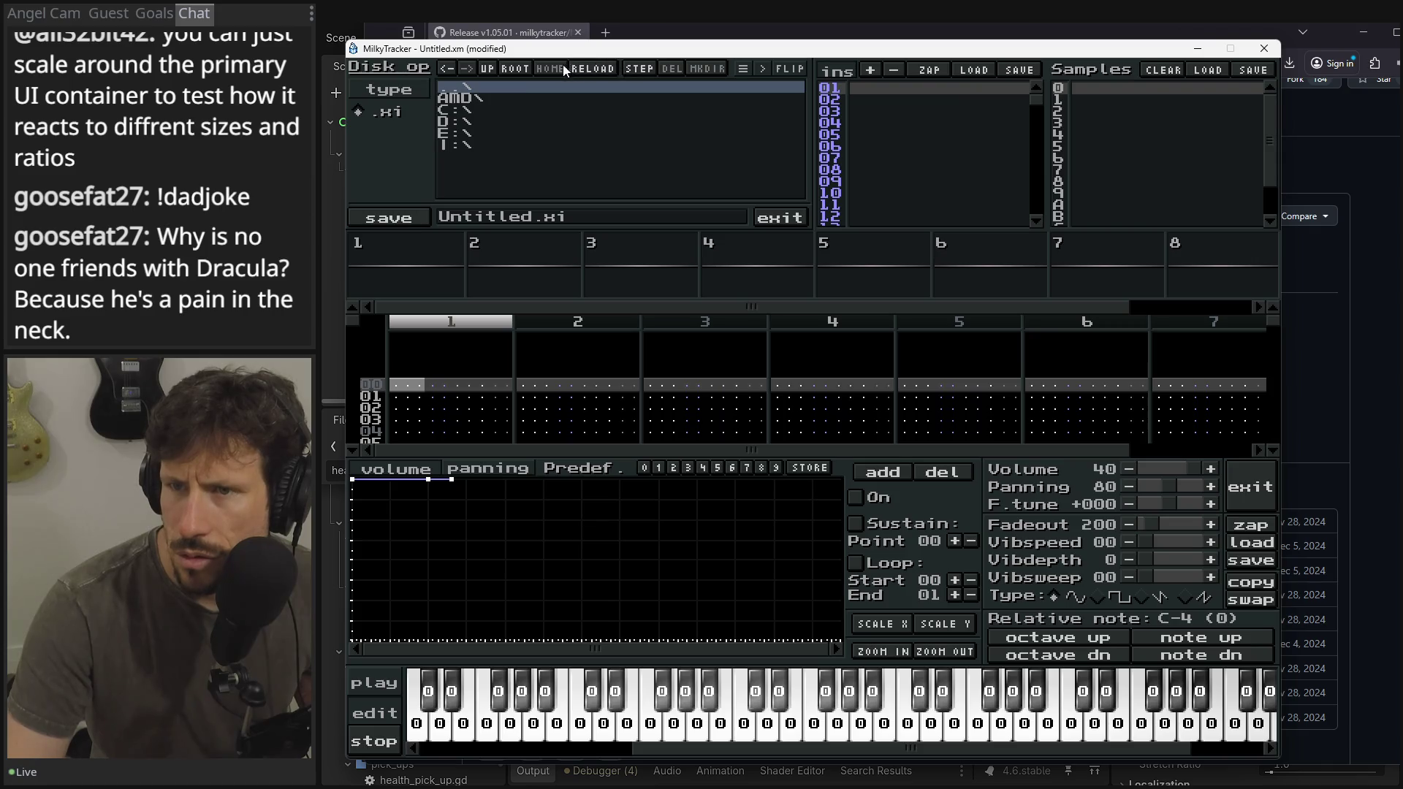
{"action": "left_click", "coordinate": [500, 68]}
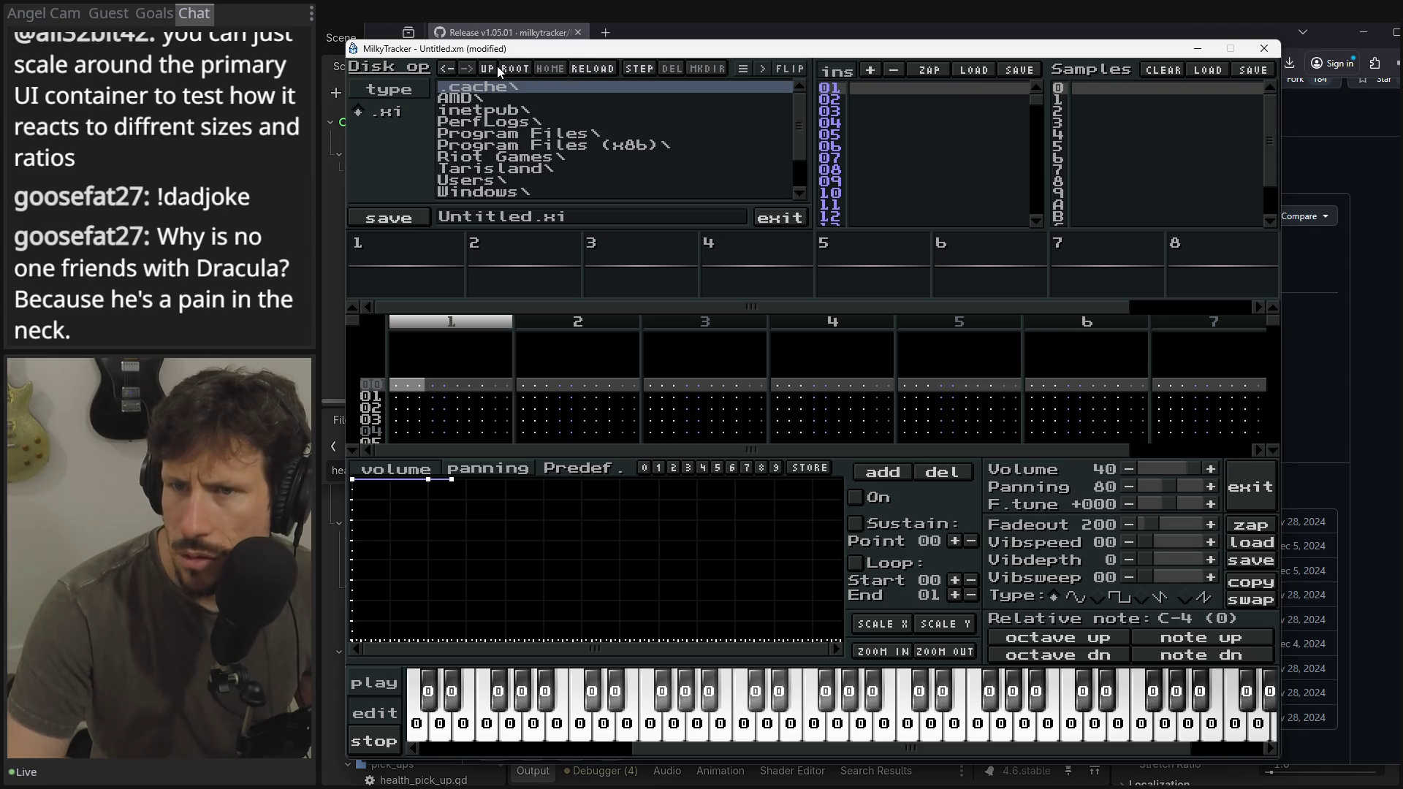
{"action": "left_click", "coordinate": [445, 67]}
{"action": "double_click", "coordinate": [473, 100]}
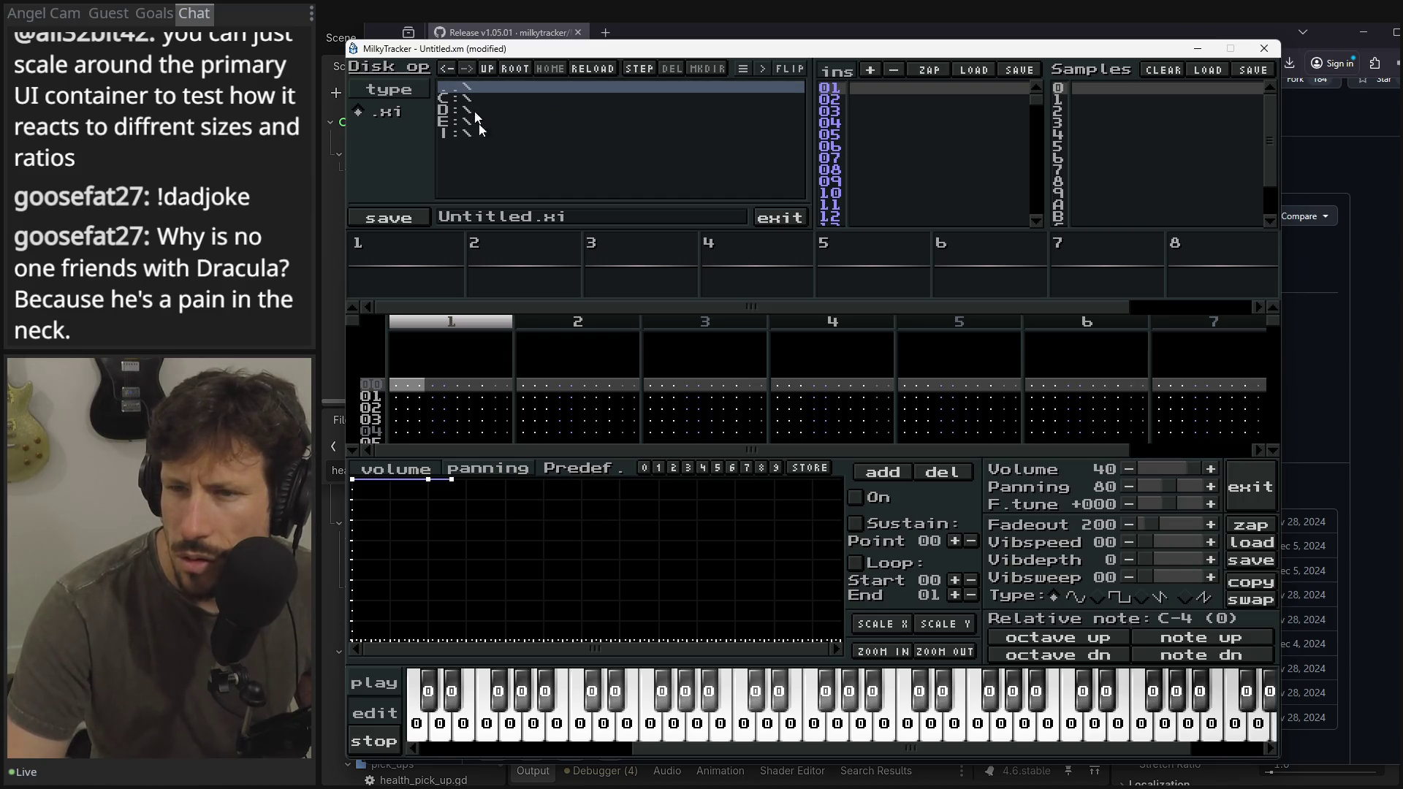
{"action": "left_click", "coordinate": [491, 222]}
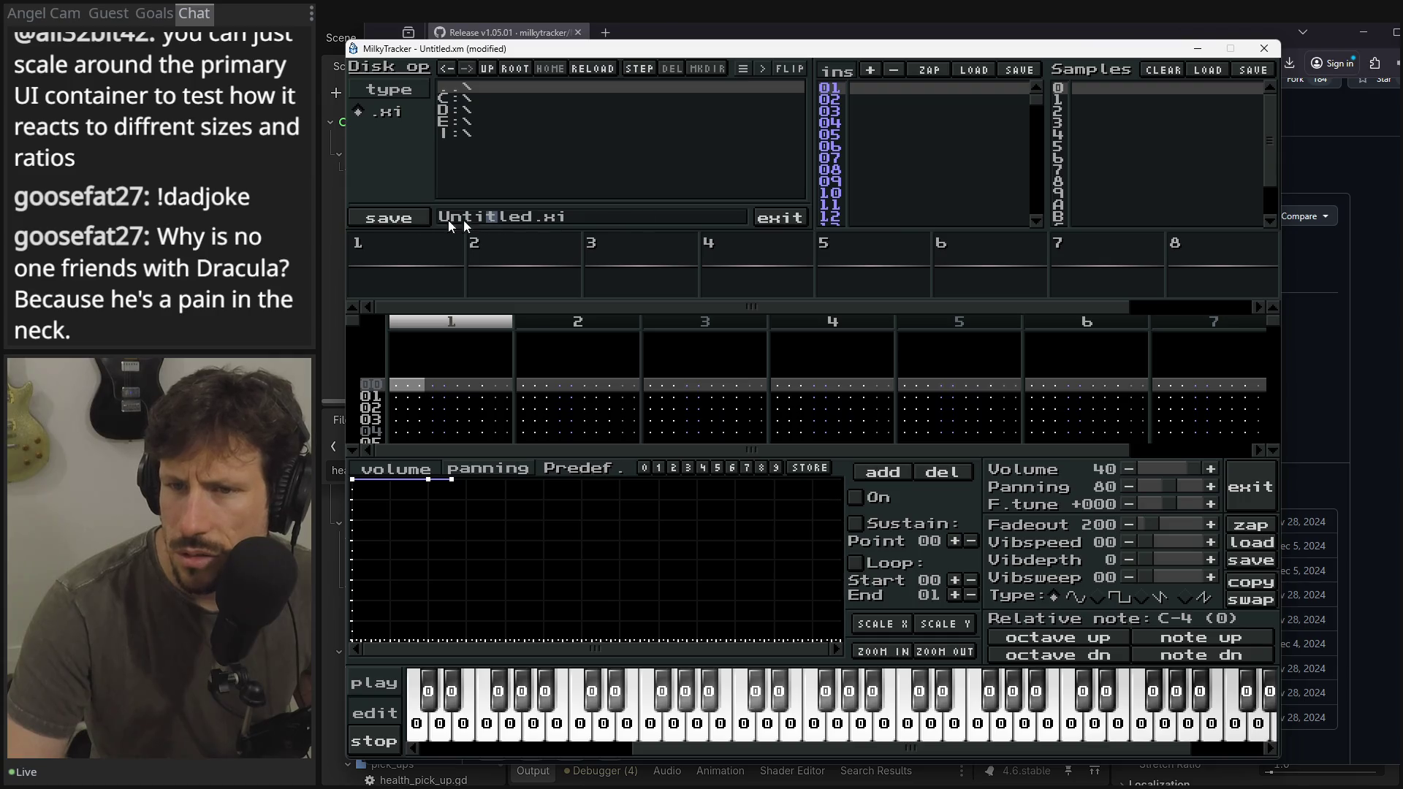
{"action": "left_click", "coordinate": [776, 215]}
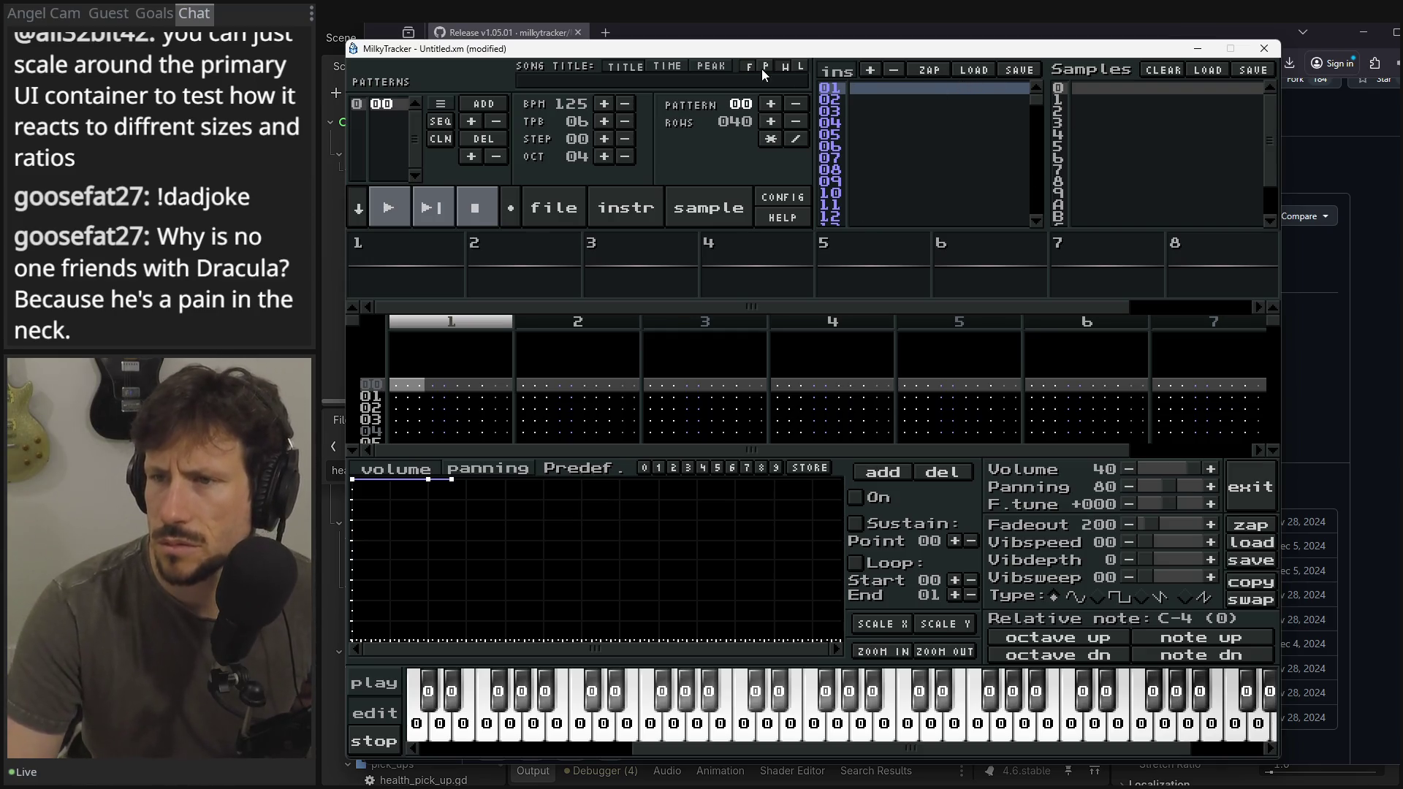
- Cycle the header display through peak level and song time back to the song title
{"action": "left_click", "coordinate": [722, 64]}
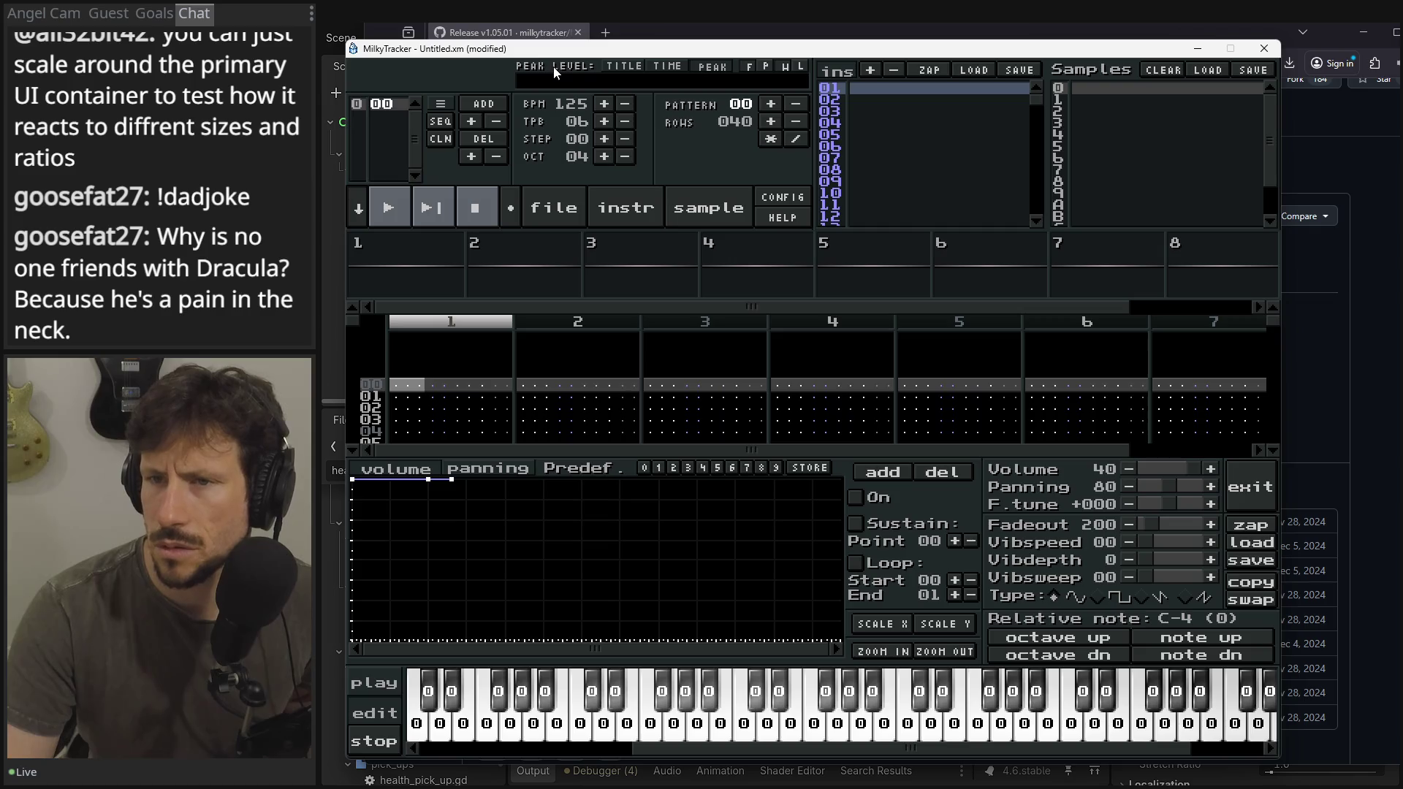
{"action": "left_click", "coordinate": [657, 65]}
{"action": "left_click", "coordinate": [633, 68]}
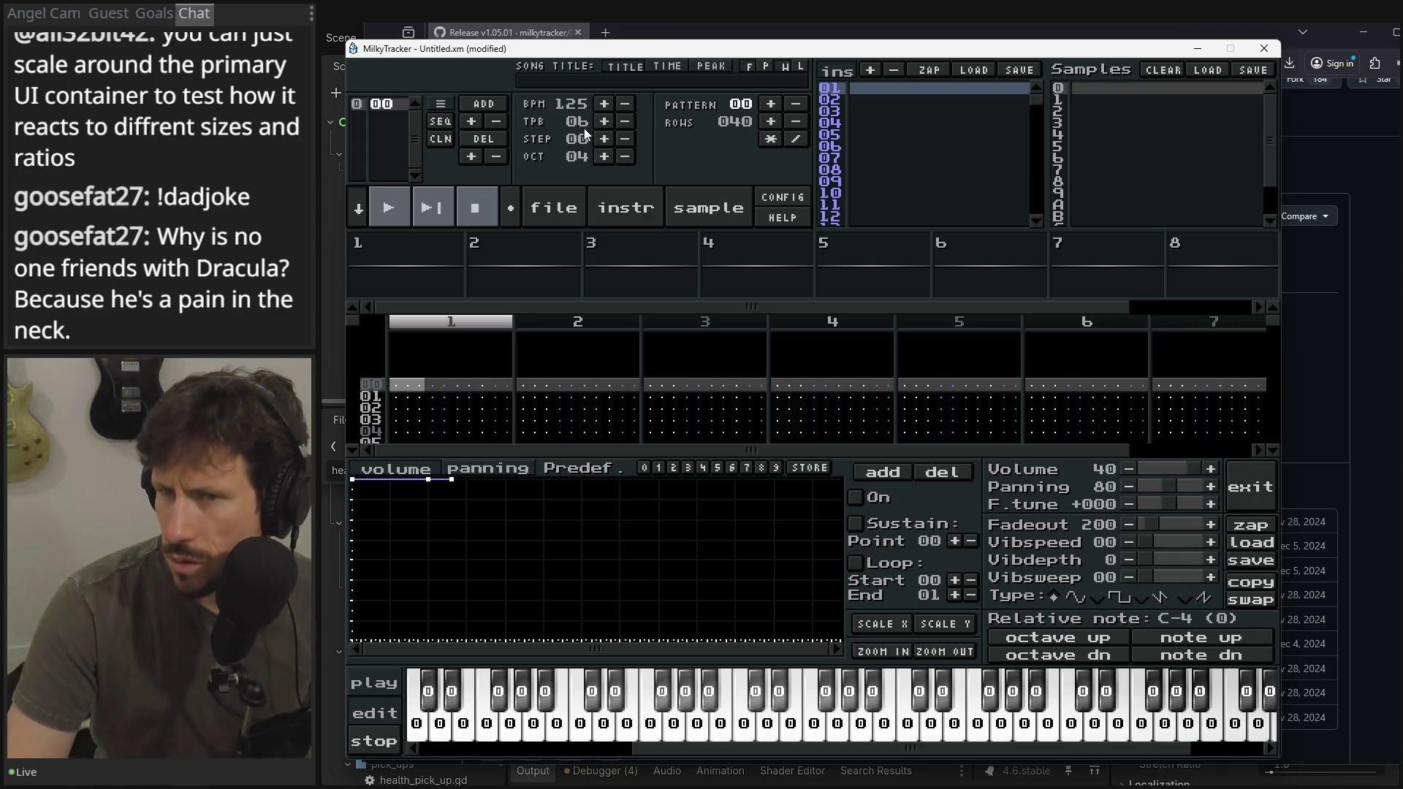
- Cancel zapping the instrument, switch to instrument 02 and back to 01, then quit MilkyTracker
{"action": "left_click", "coordinate": [933, 71]}
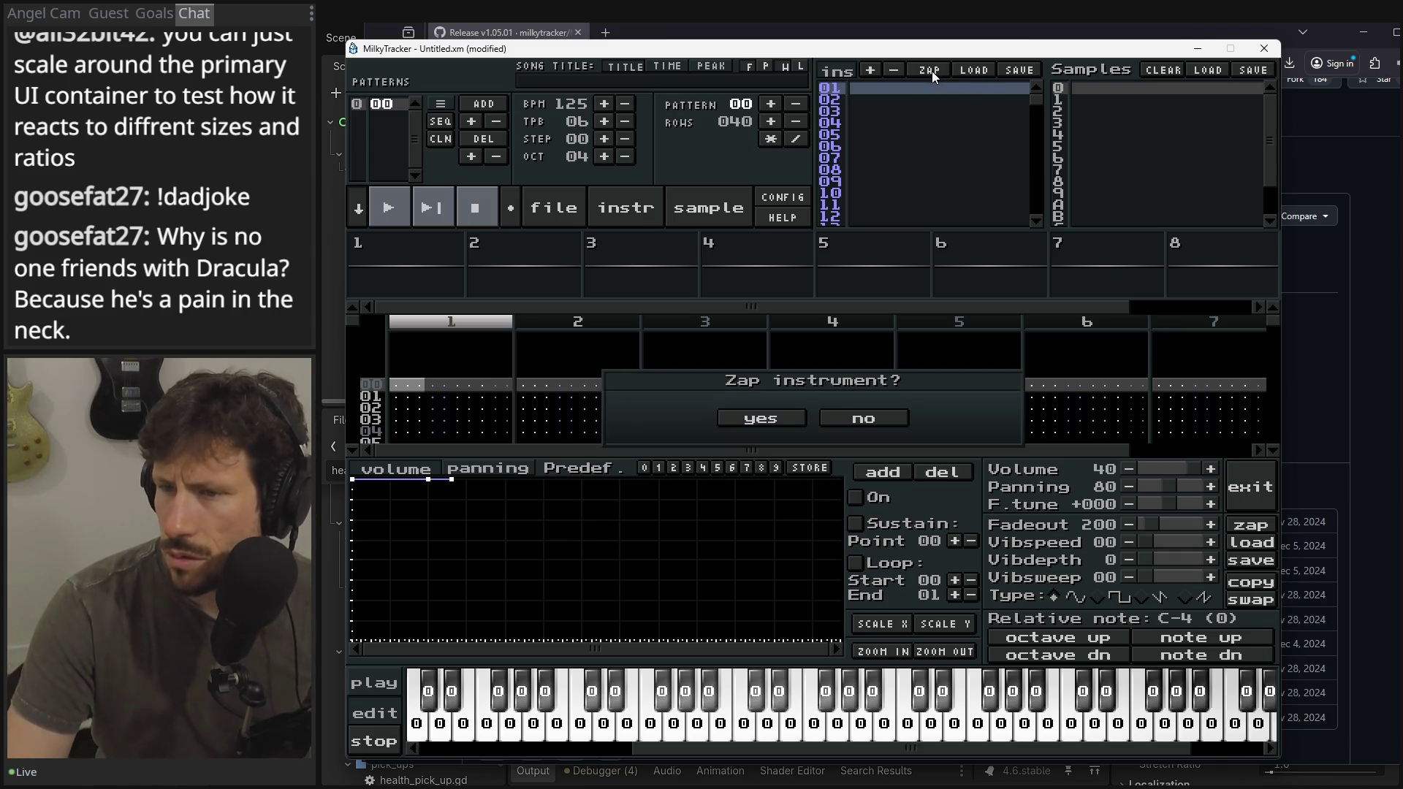
{"action": "left_click", "coordinate": [862, 426]}
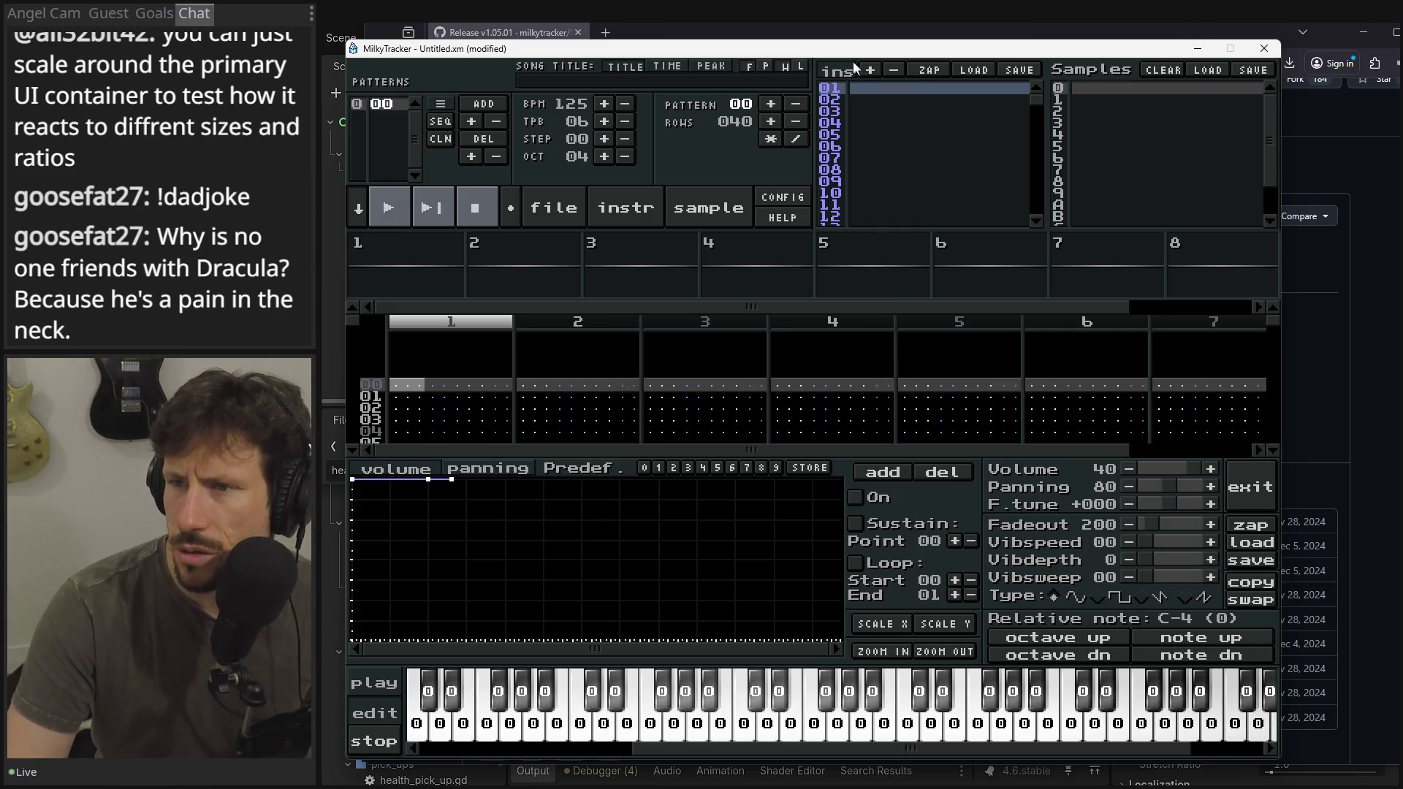
{"action": "left_click", "coordinate": [836, 98]}
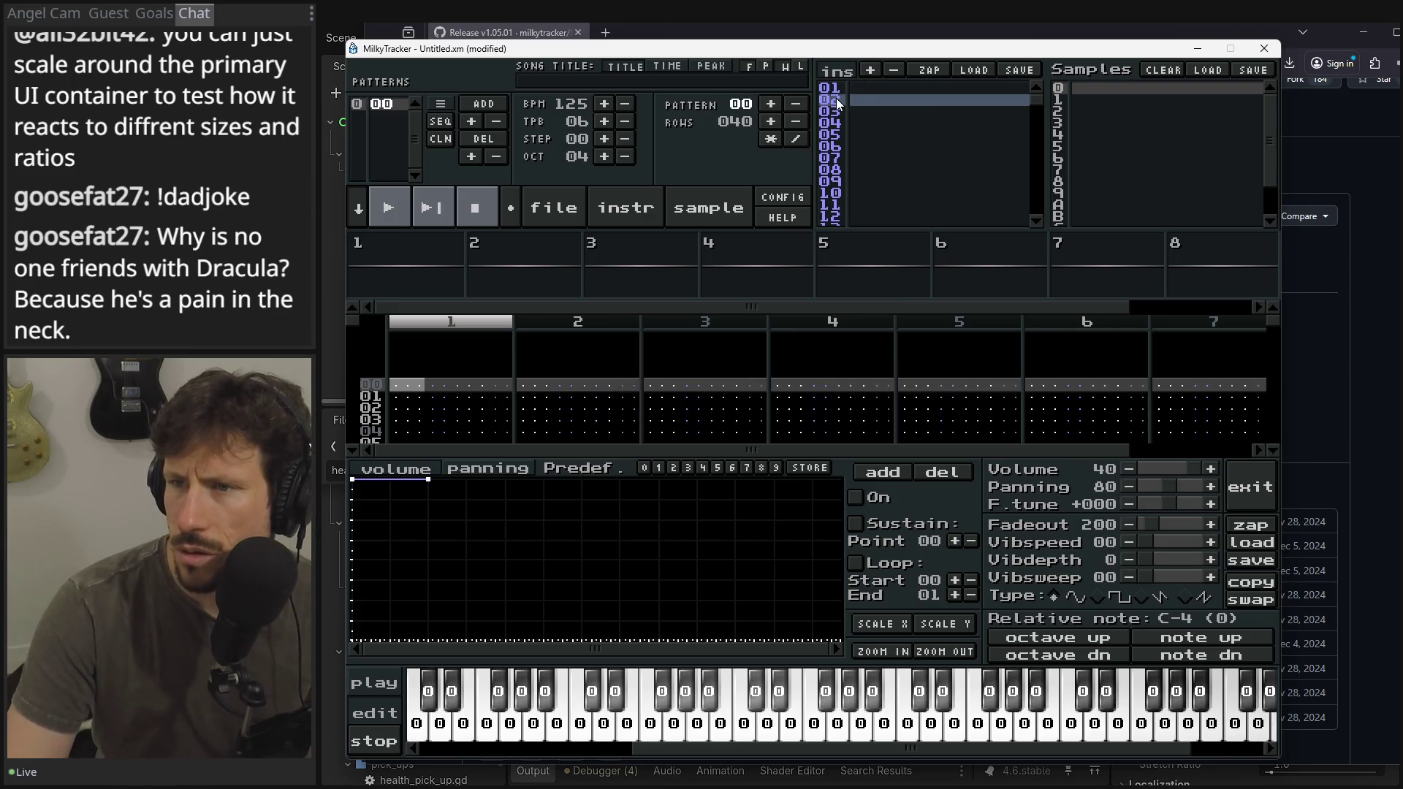
{"action": "left_click", "coordinate": [892, 87]}
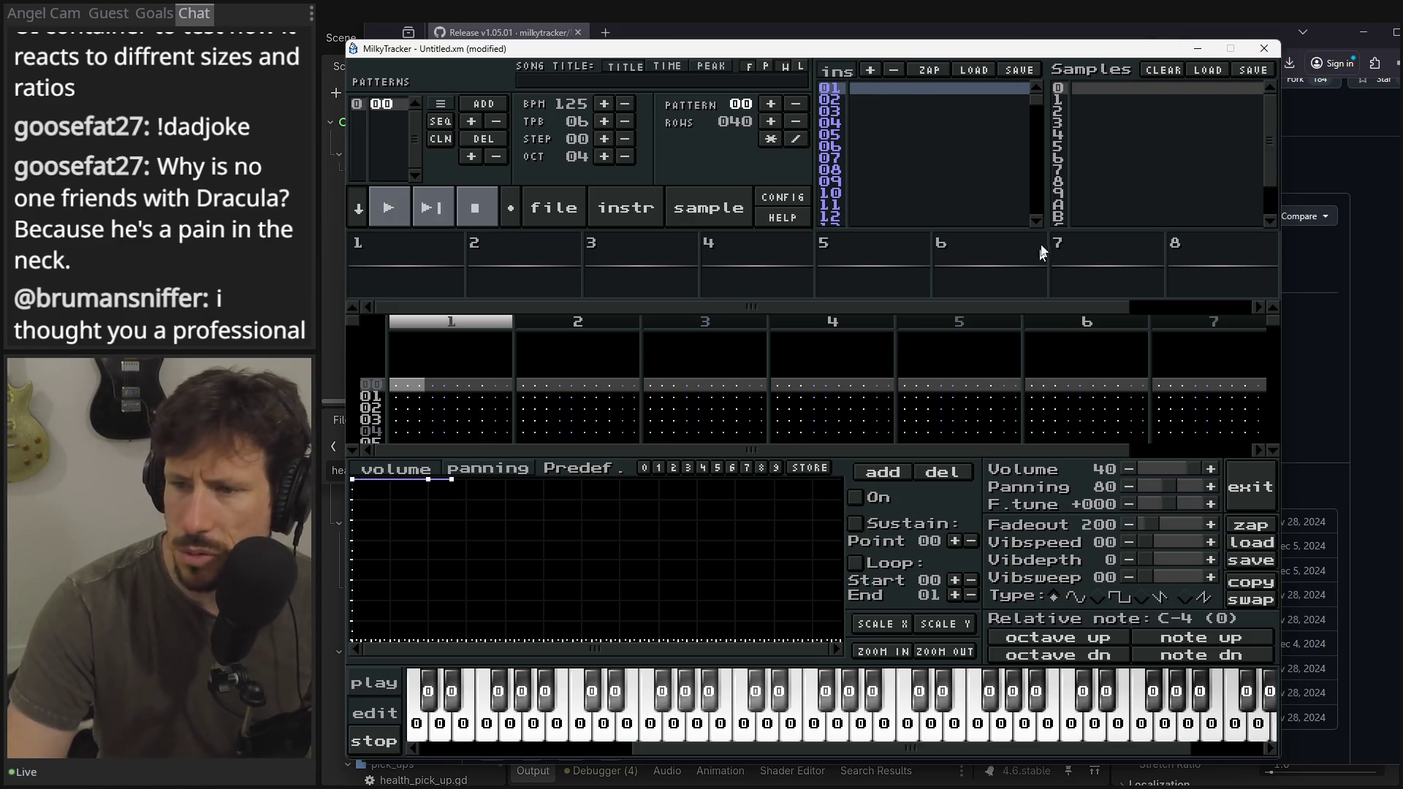
{"action": "left_click", "coordinate": [1265, 48]}
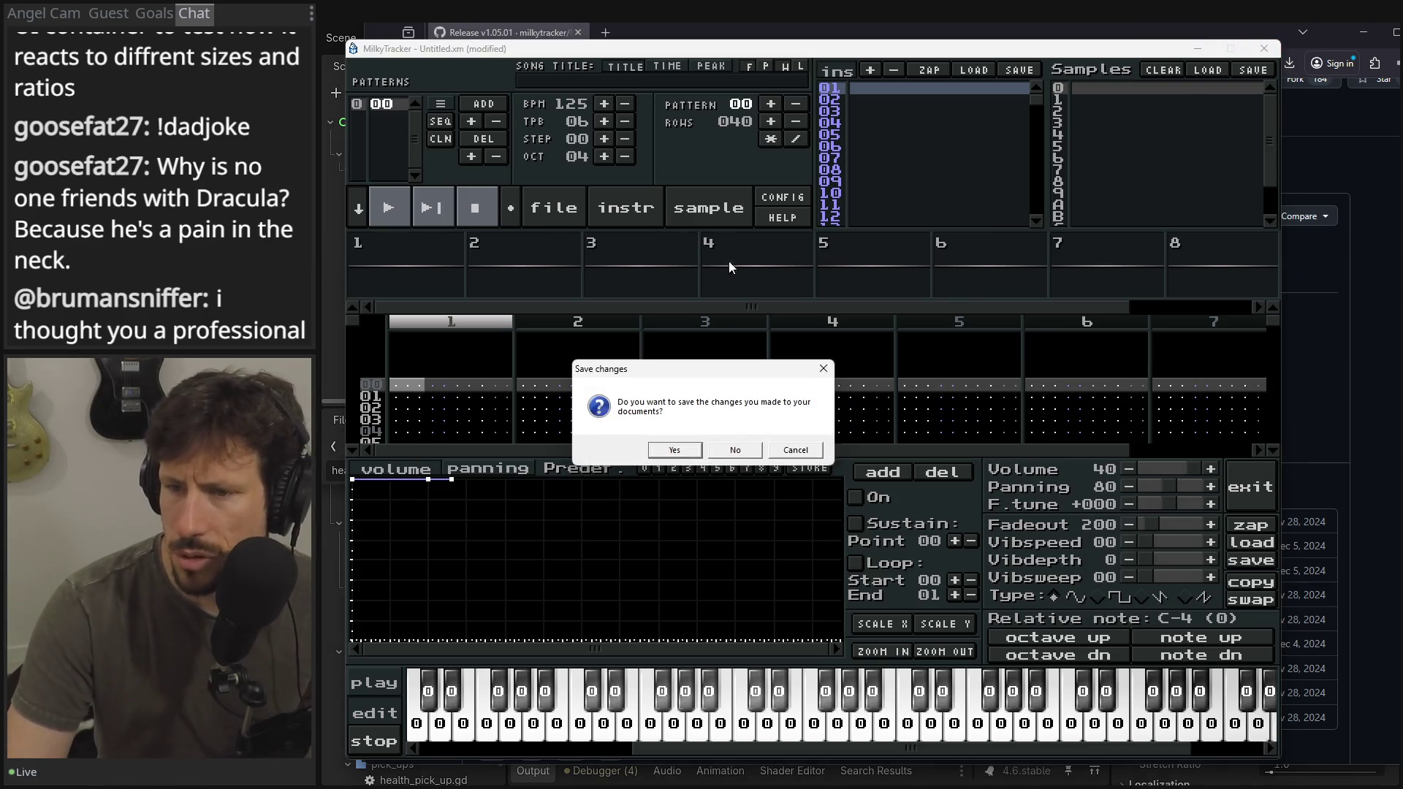
- Discard the Untitled.xm changes, move the About REAPER notice aside and choose Still Evaluating
{"action": "left_click", "coordinate": [720, 454]}
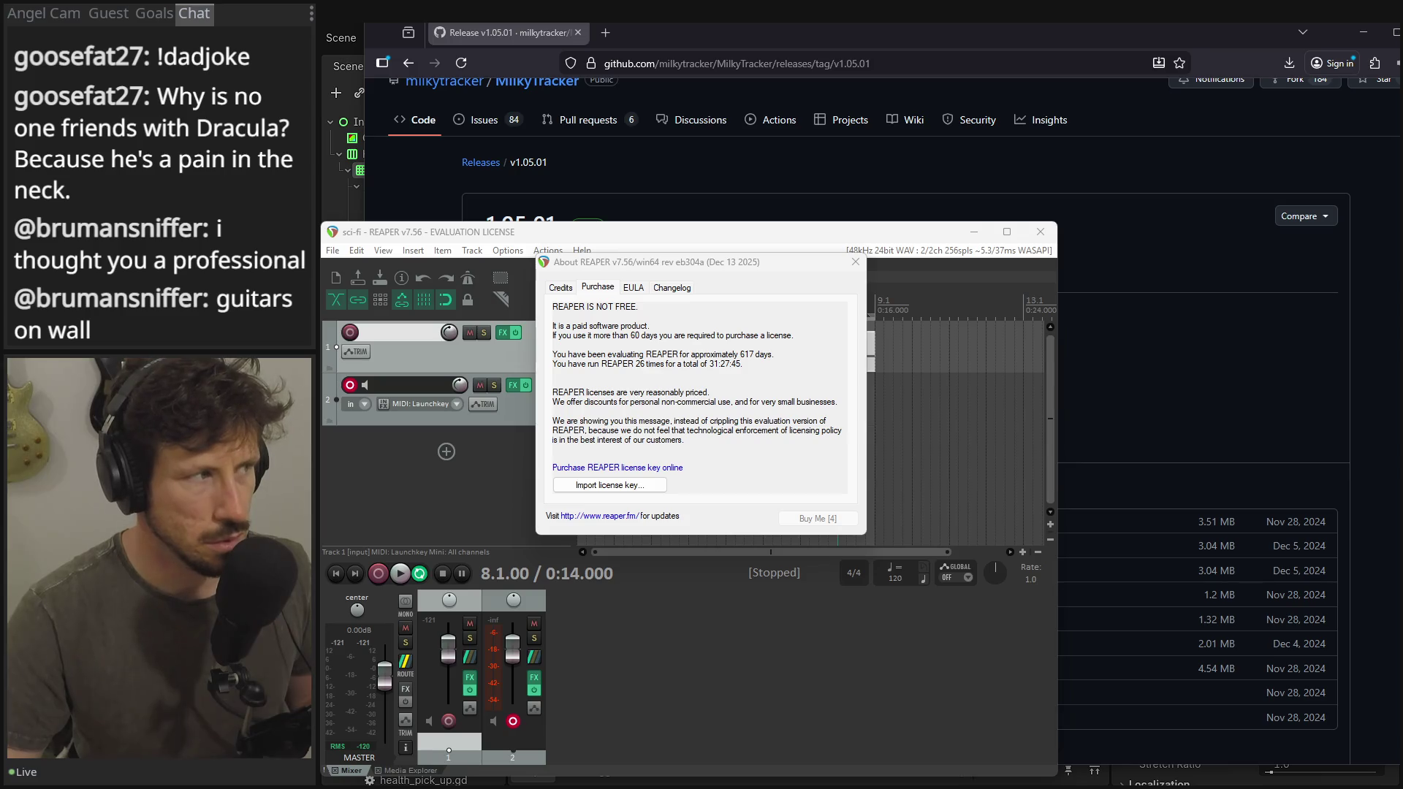
{"action": "mouse_move", "coordinate": [682, 268]}
{"action": "left_mouse_down"}
{"action": "mouse_move", "coordinate": [723, 299]}
{"action": "mouse_move", "coordinate": [654, 344]}
{"action": "left_mouse_up"}
{"action": "left_click_drag", "start_coordinate": [703, 348], "coordinate": [645, 348]}
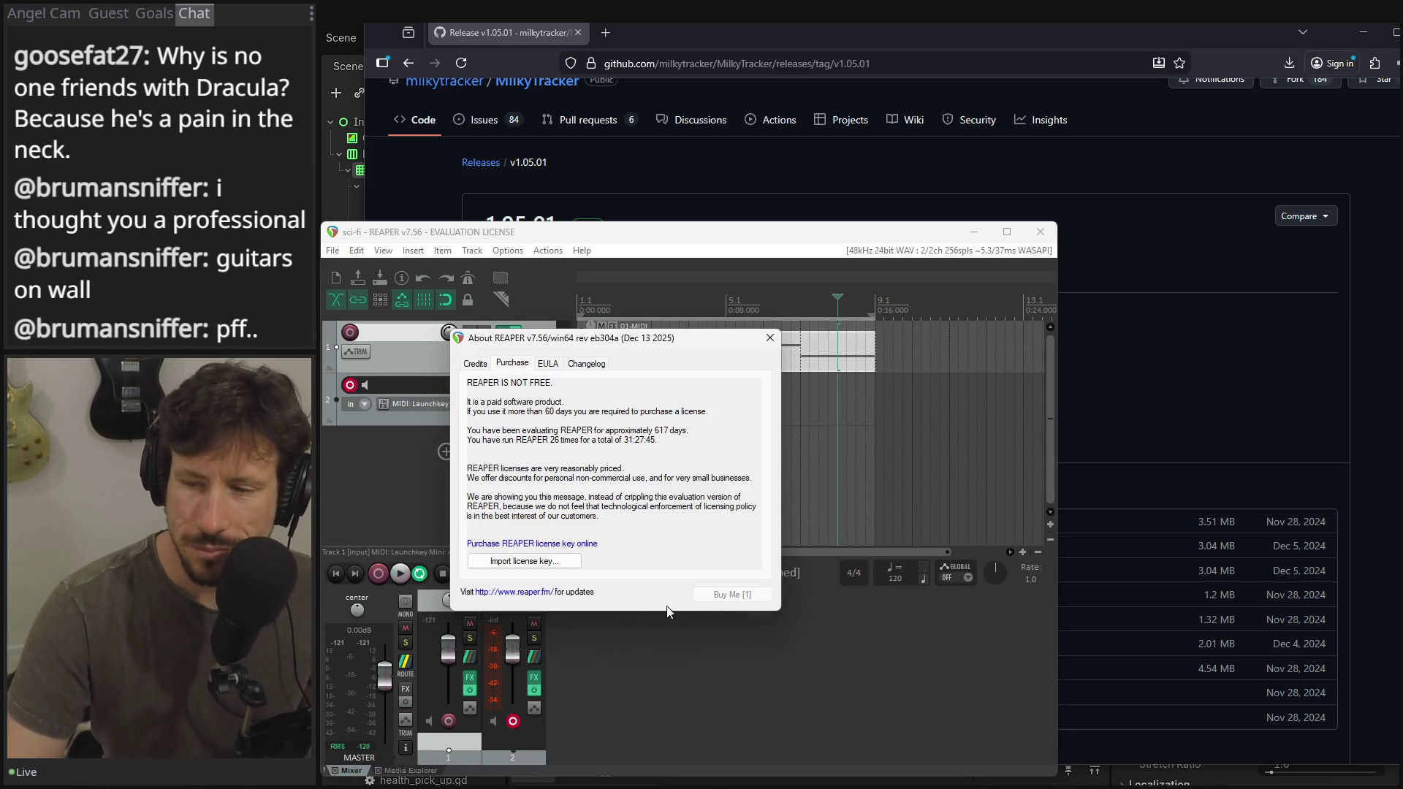
{"action": "mouse_move", "coordinate": [584, 340]}
{"action": "left_mouse_down"}
{"action": "mouse_move", "coordinate": [621, 354]}
{"action": "mouse_move", "coordinate": [598, 337]}
{"action": "left_mouse_up"}
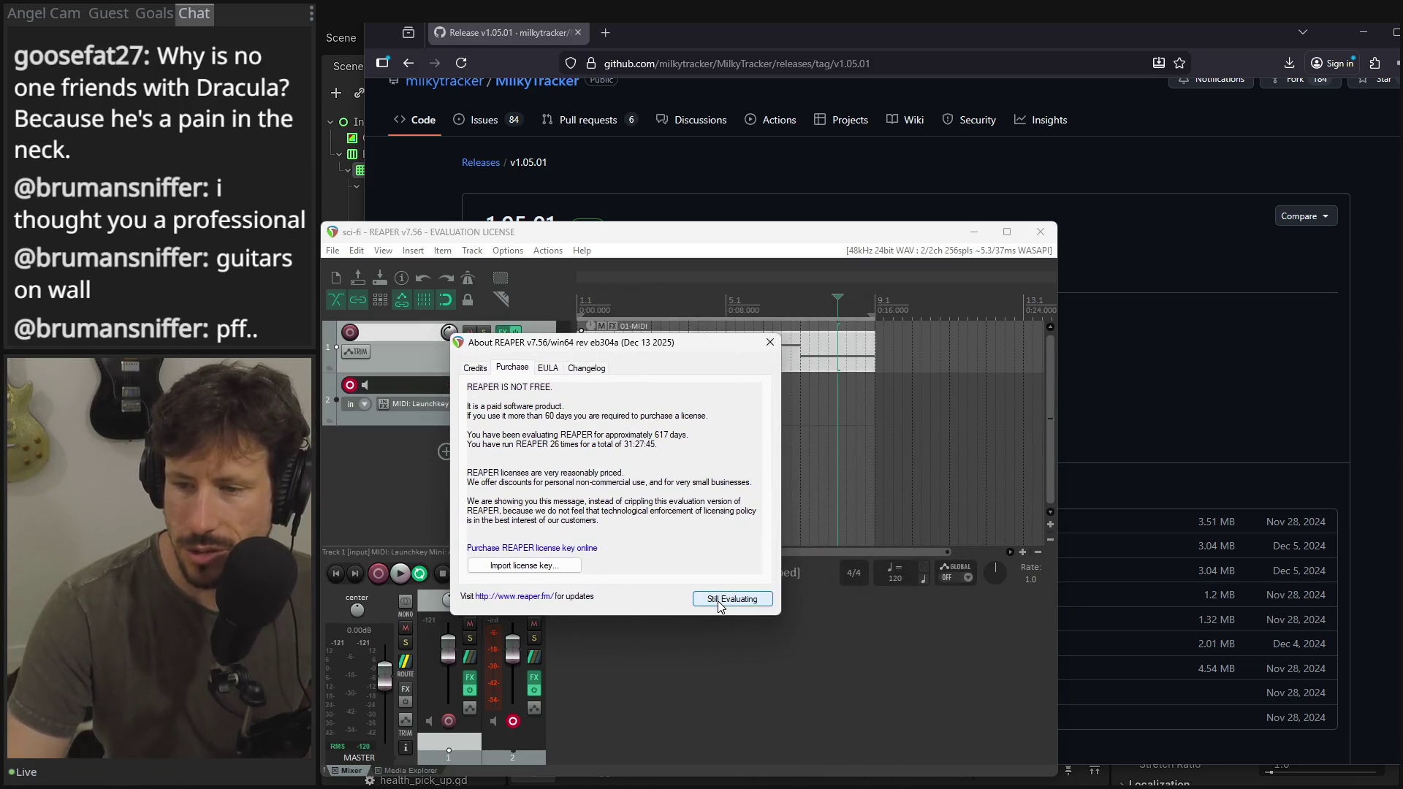
{"action": "left_click", "coordinate": [720, 600]}
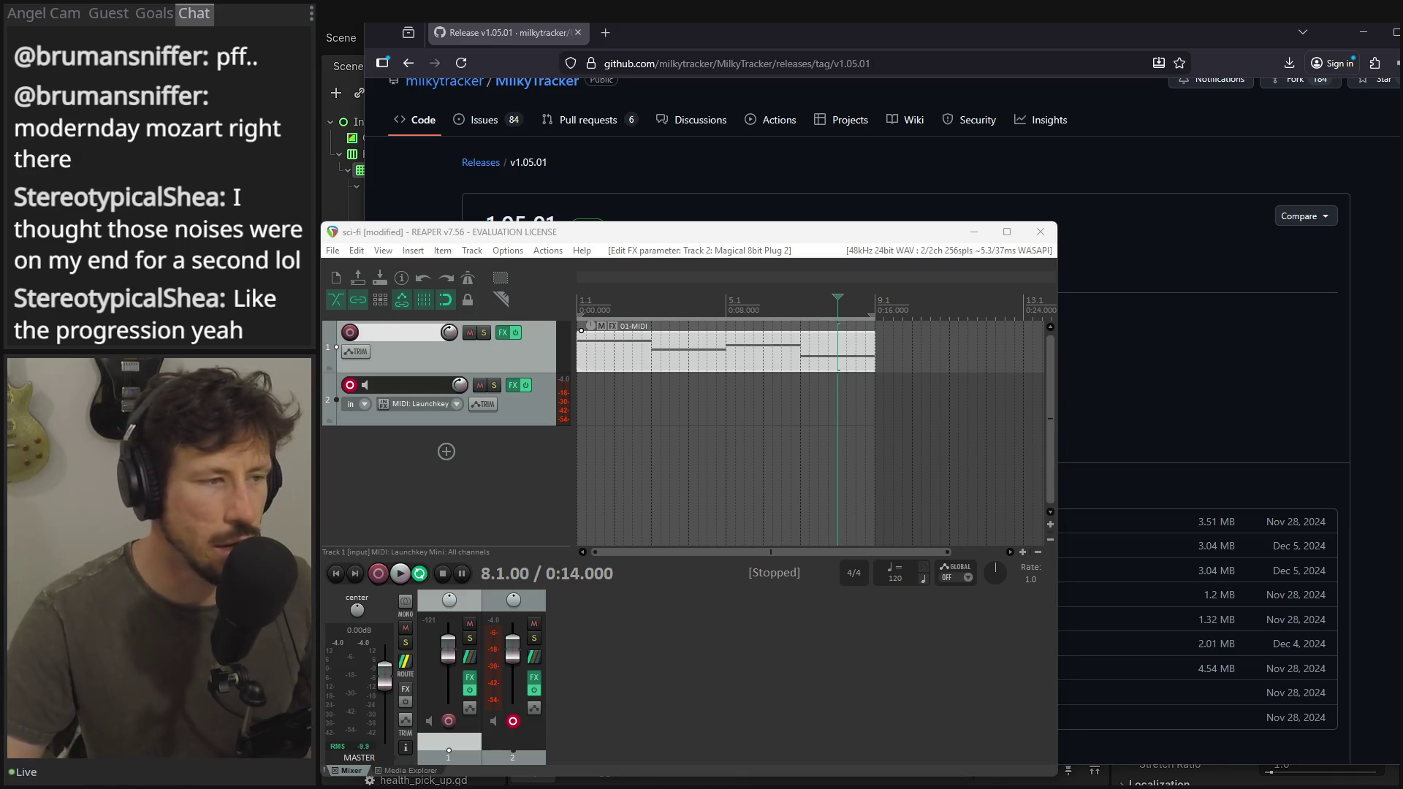
- Close Track 2's Magical 8bit Plug 2 FX chain and move the REAPER window higher
{"action": "key", "text": "Escape"}
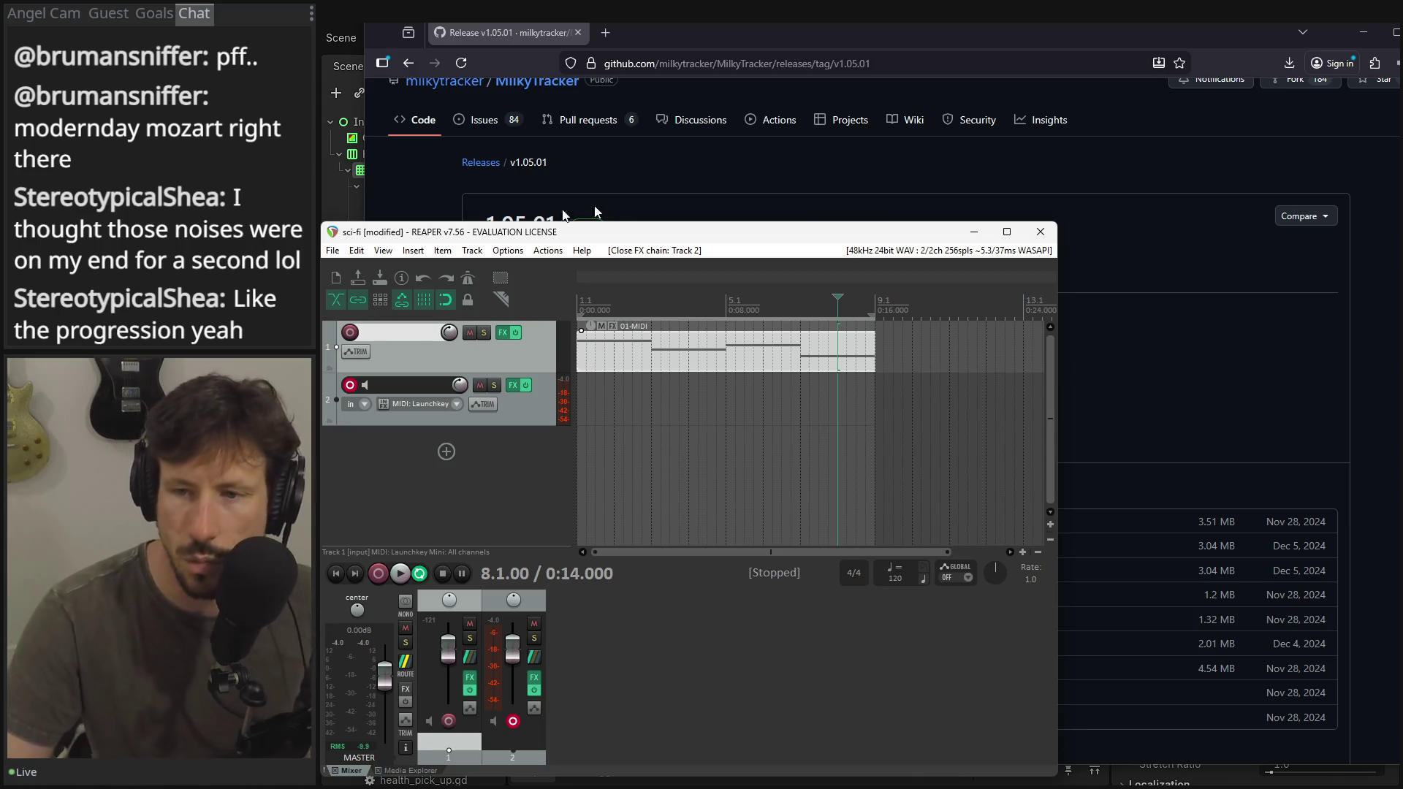
{"action": "left_click_drag", "start_coordinate": [603, 234], "coordinate": [625, 176]}
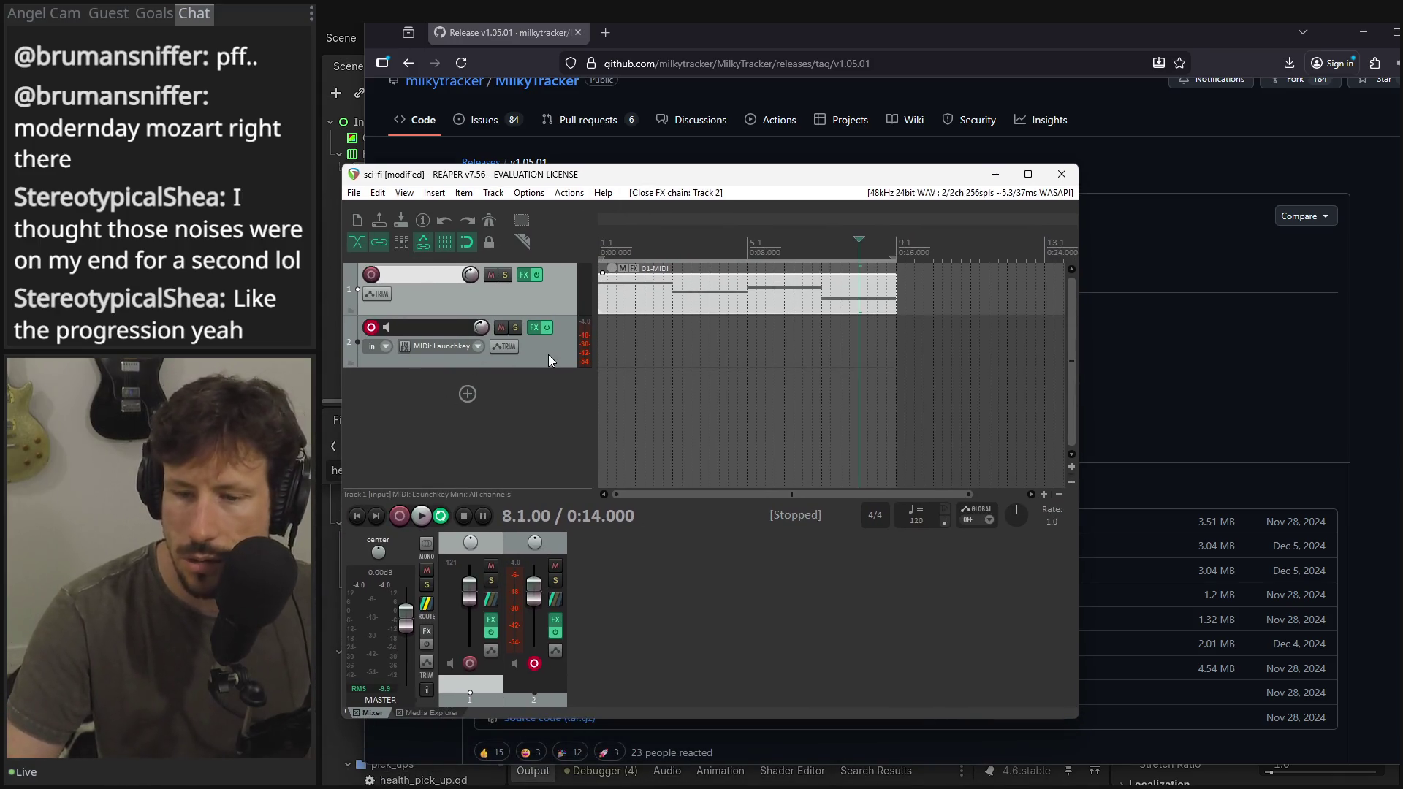
- Play the sci-fi project briefly, stop it, and start a new Firefox tab
{"action": "key", "text": "space"}
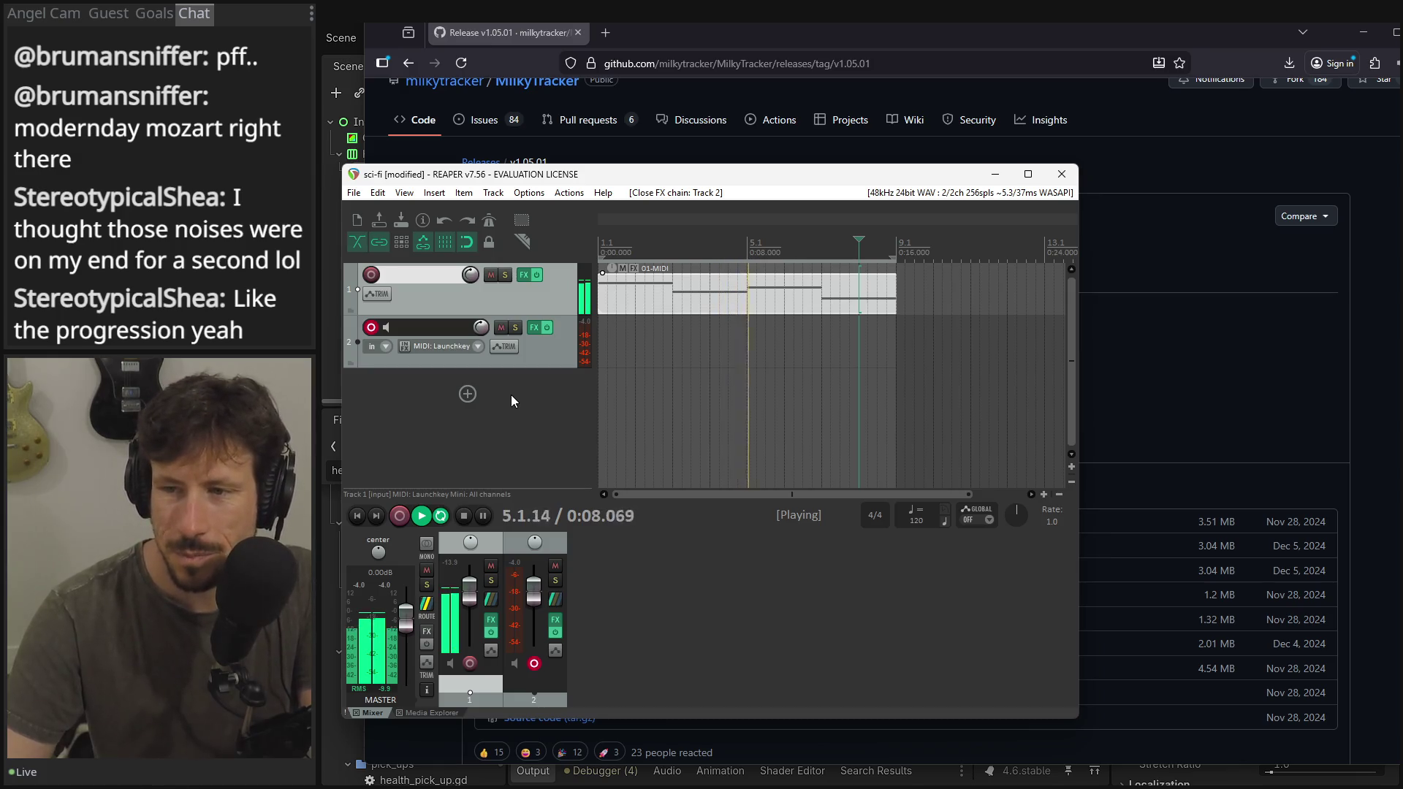
{"action": "key", "text": "space"}
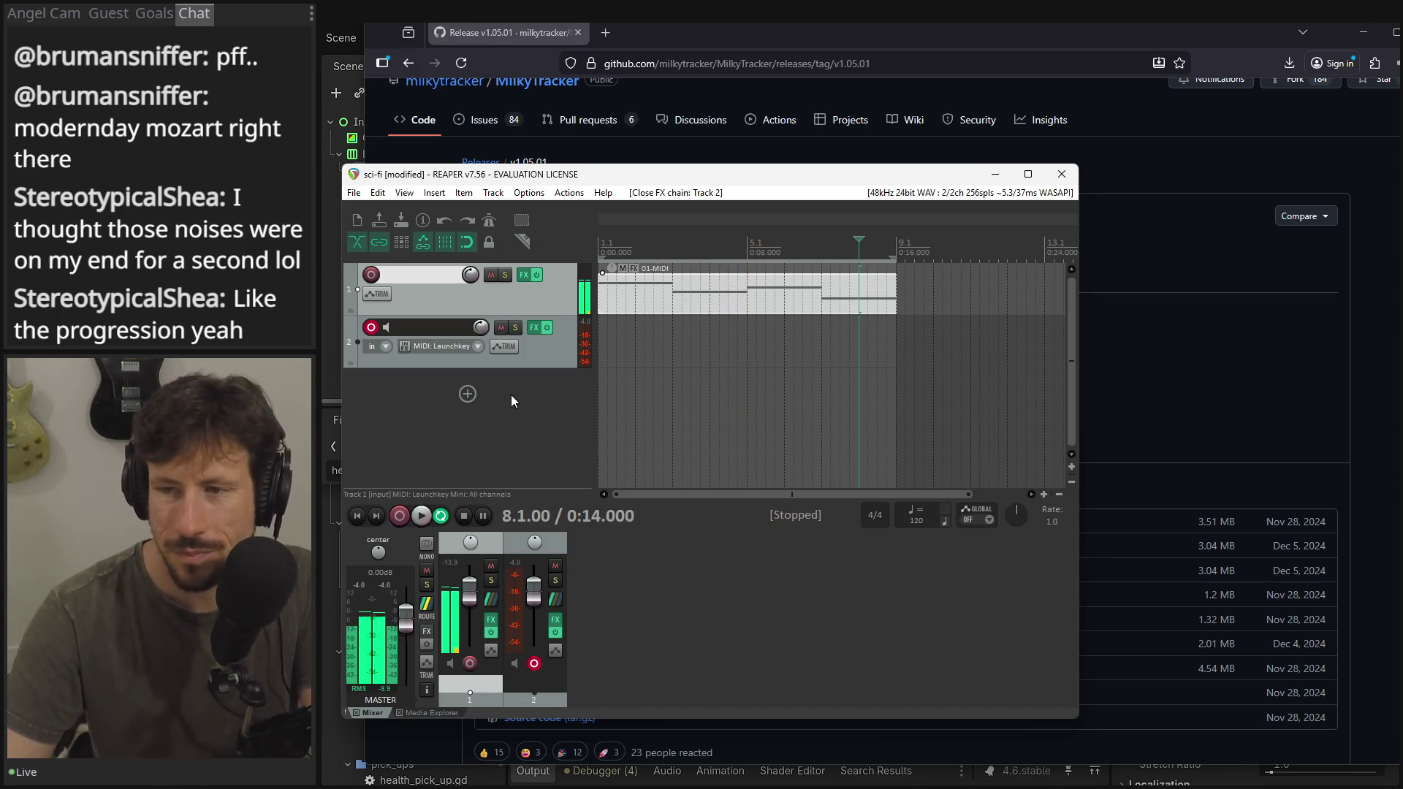
{"action": "left_click", "coordinate": [605, 33]}
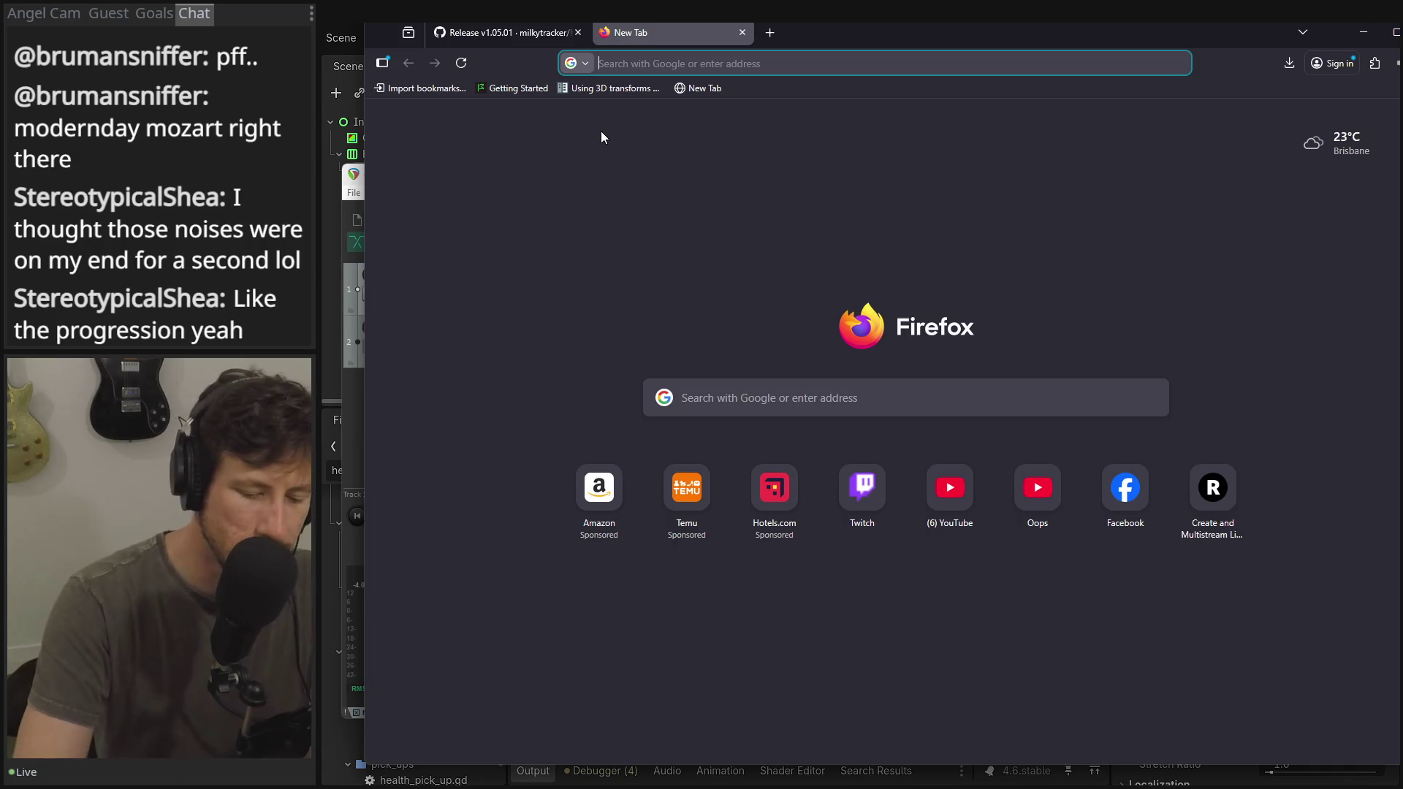
- Load the SoundCloud artist profile using the soundcloud.com address autocomplete
{"action": "type", "text": "d"}
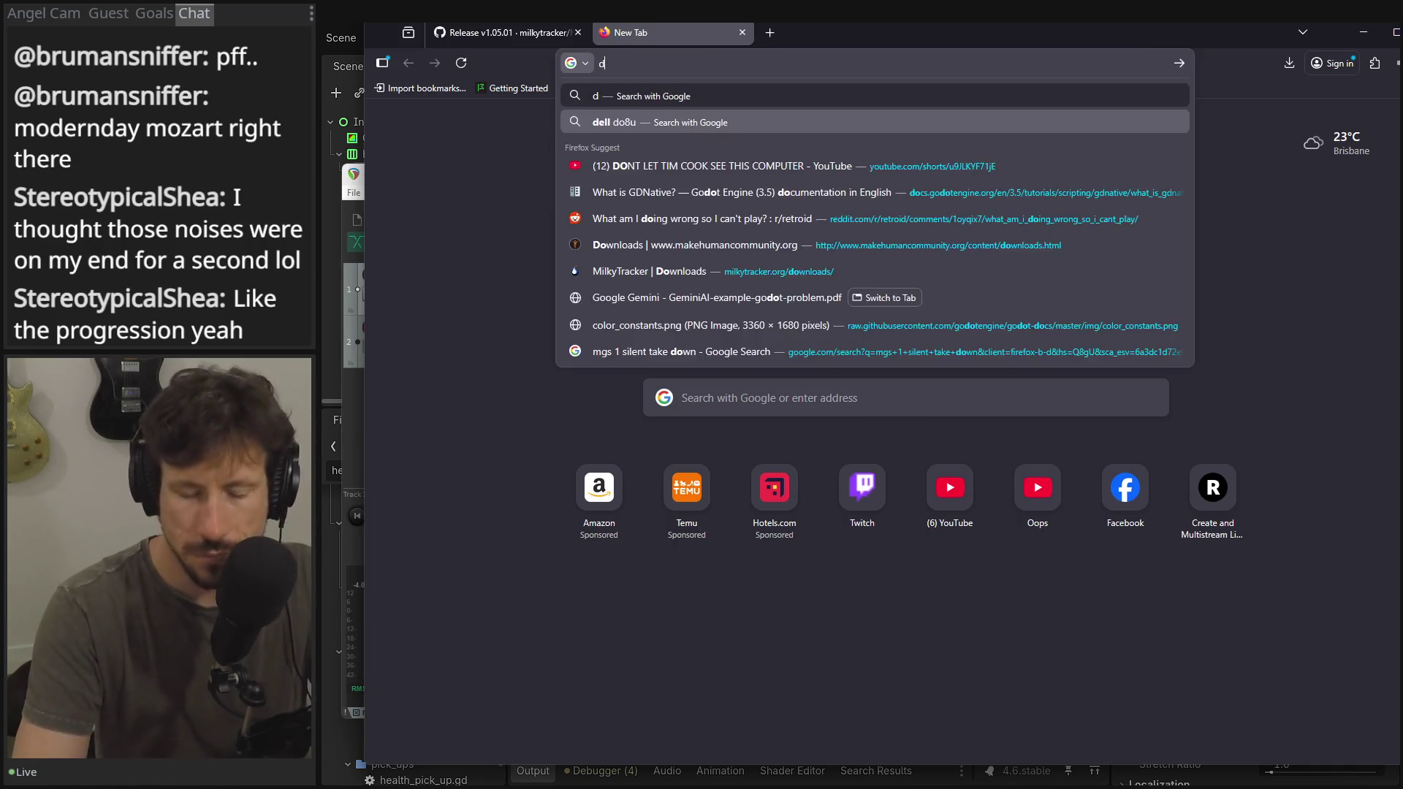
{"action": "key", "text": "BackSpace"}
{"action": "type", "text": "sound"}
{"action": "key", "text": "Right"}
{"action": "type", "text": "ch"}
{"action": "key", "text": "Return"}
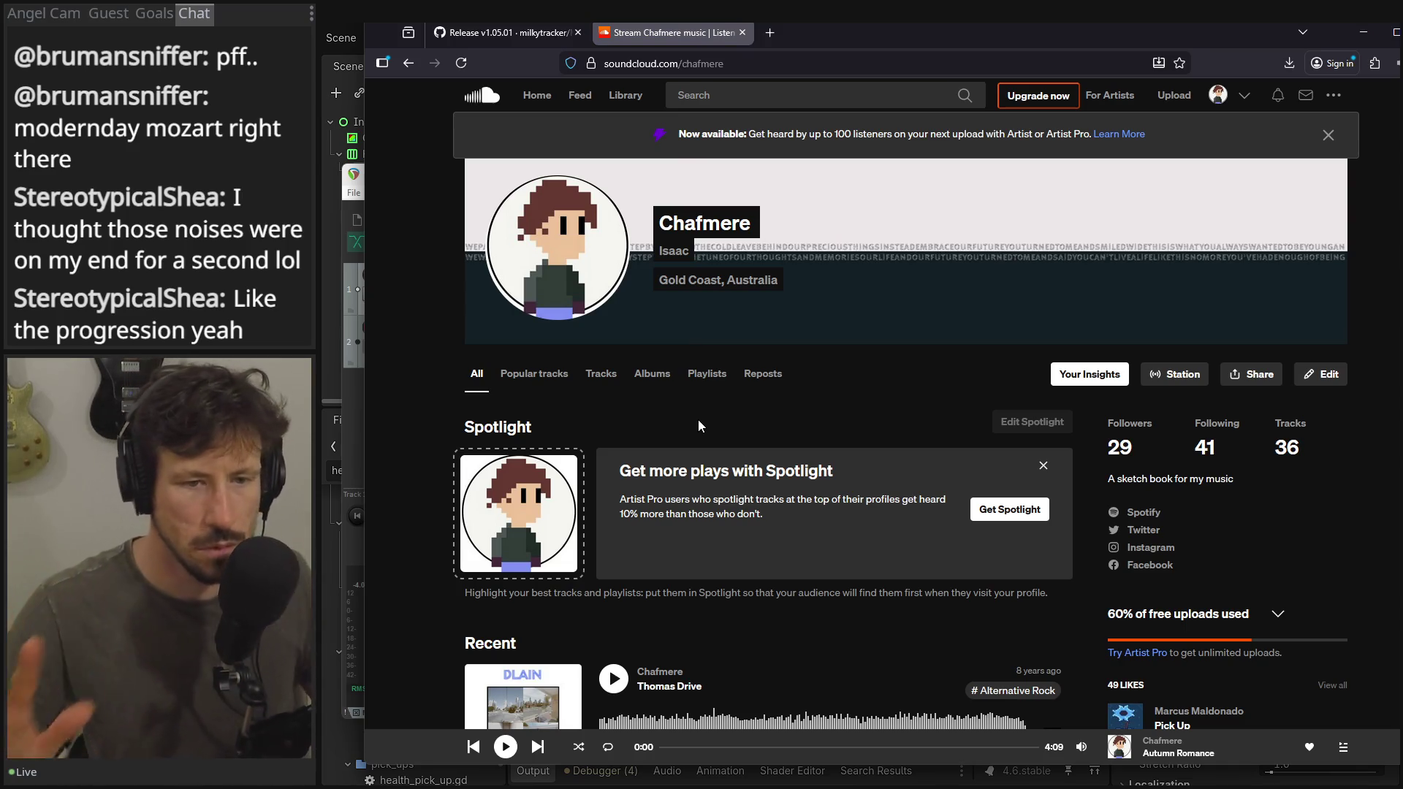
- Scroll down the profile's tracks to One night stand and play it
{"action": "scroll", "coordinate": [699, 420], "scroll_direction": "down", "scroll_amount": 4}
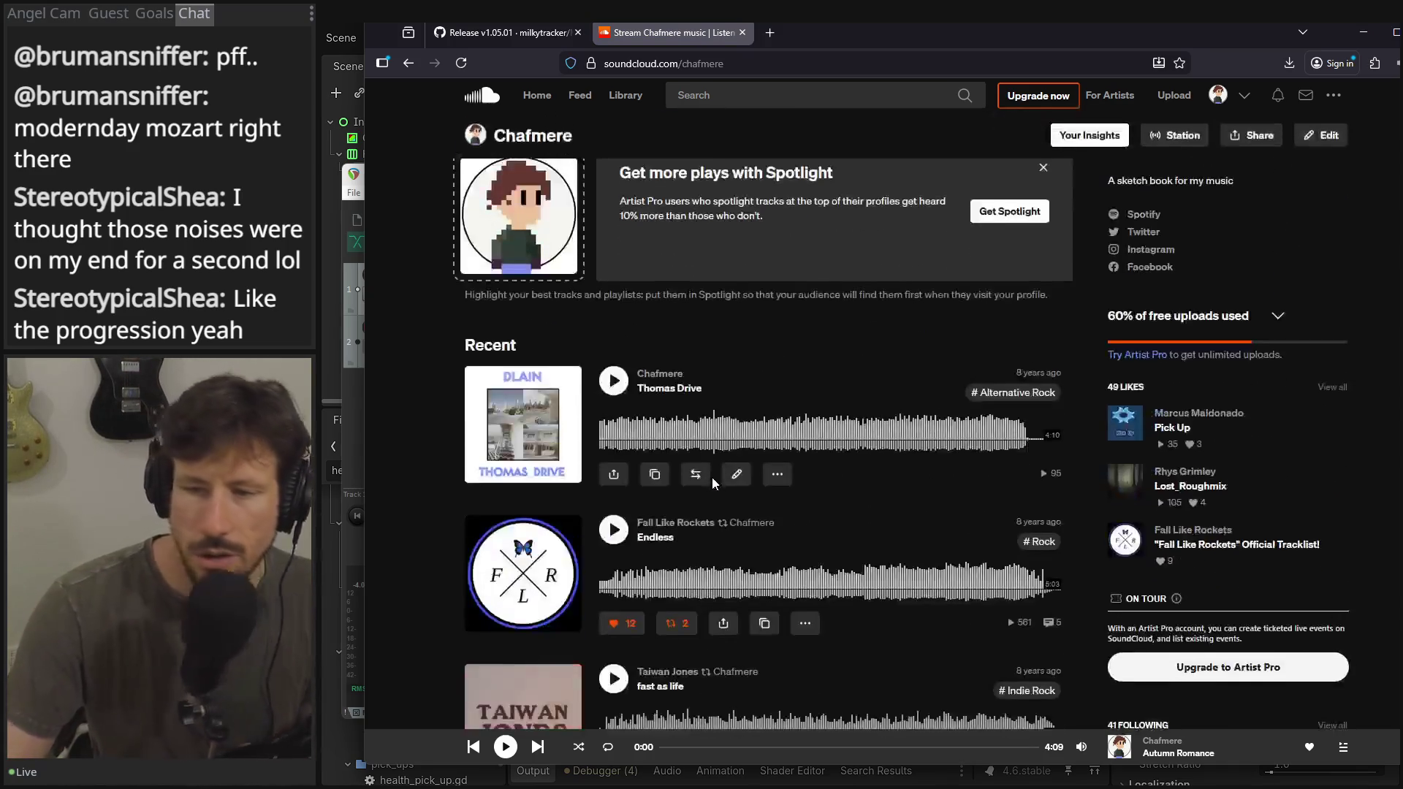
{"action": "scroll", "coordinate": [712, 477], "scroll_direction": "down", "scroll_amount": 3}
{"action": "scroll", "coordinate": [711, 498], "scroll_direction": "down", "scroll_amount": 3}
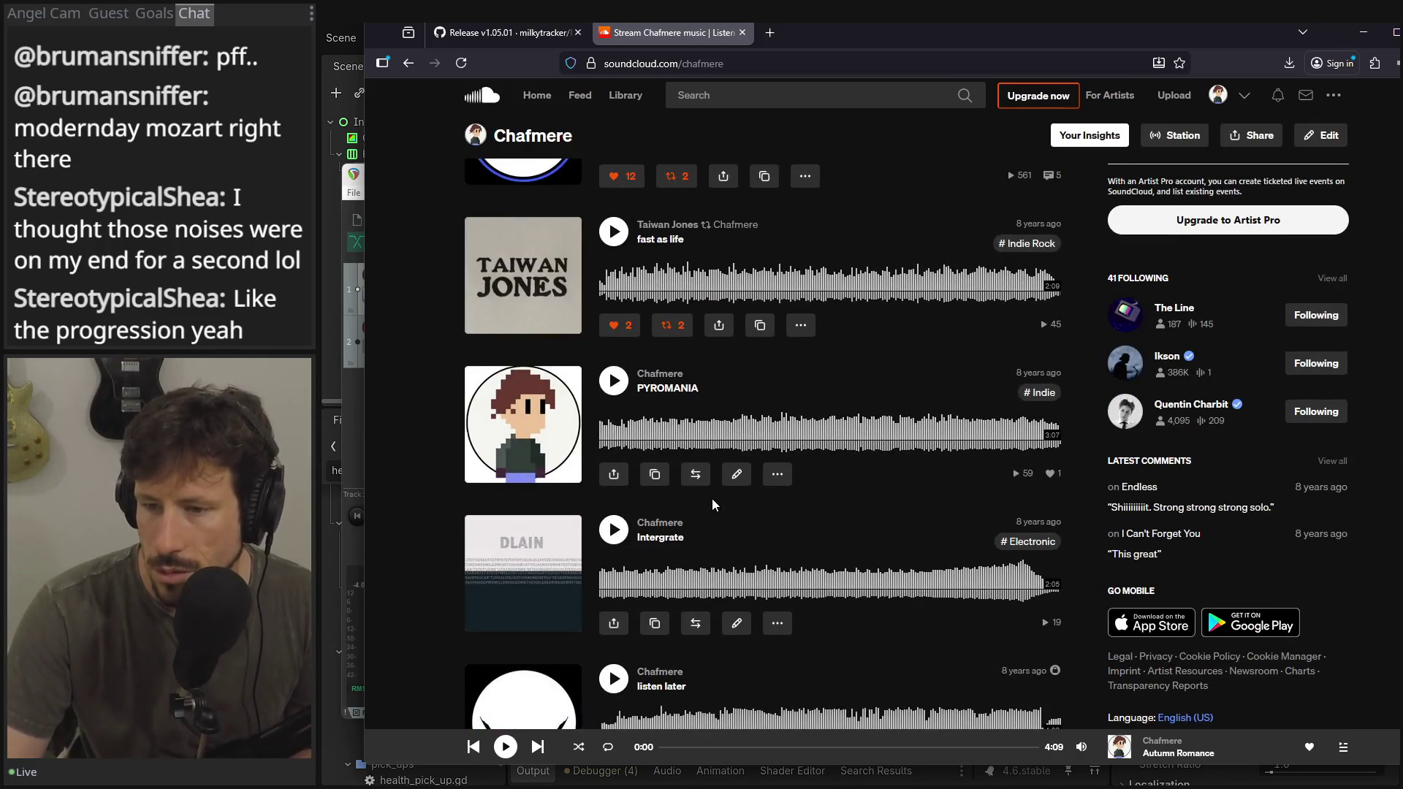
{"action": "scroll", "coordinate": [711, 498], "scroll_direction": "down", "scroll_amount": 3}
{"action": "scroll", "coordinate": [713, 504], "scroll_direction": "down", "scroll_amount": 2}
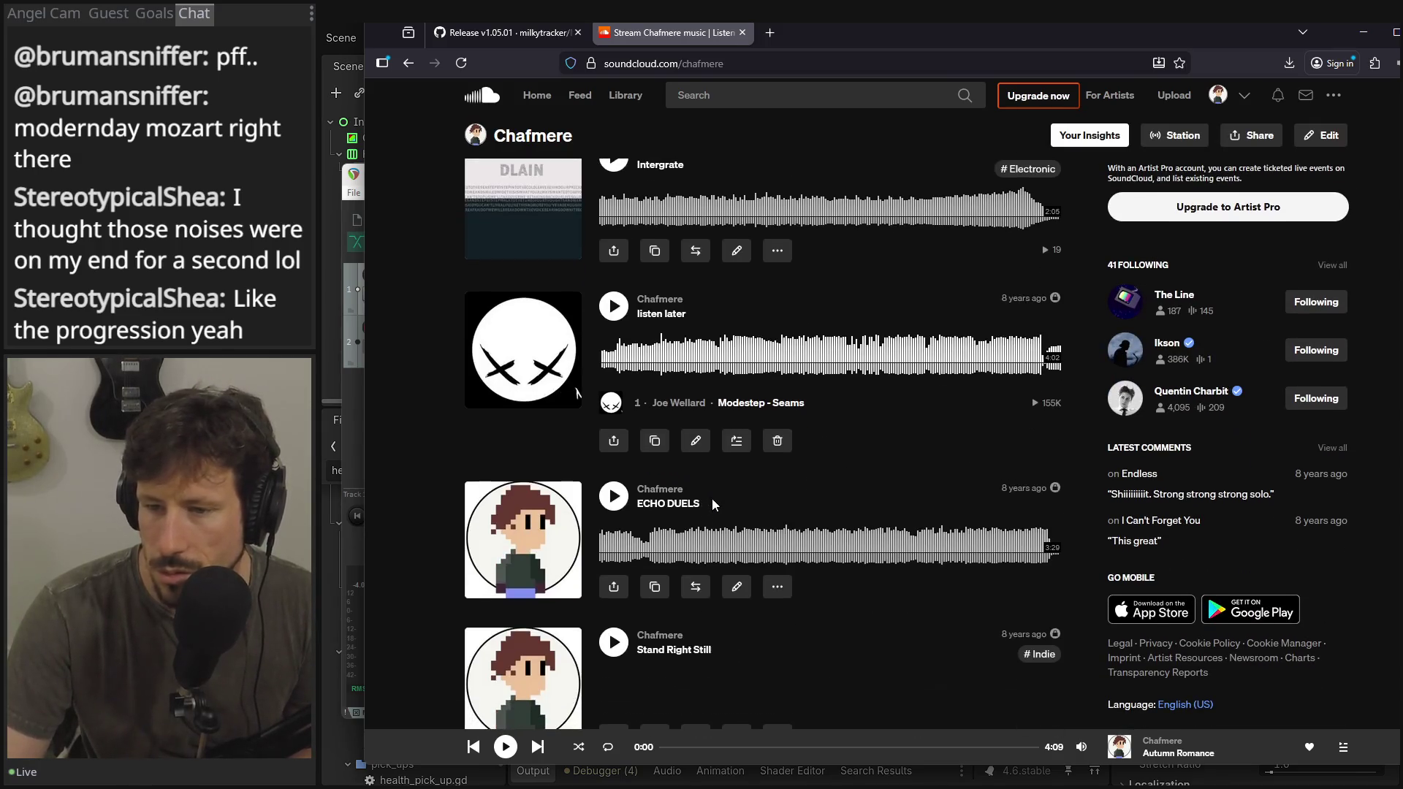
{"action": "scroll", "coordinate": [713, 504], "scroll_direction": "down", "scroll_amount": 5}
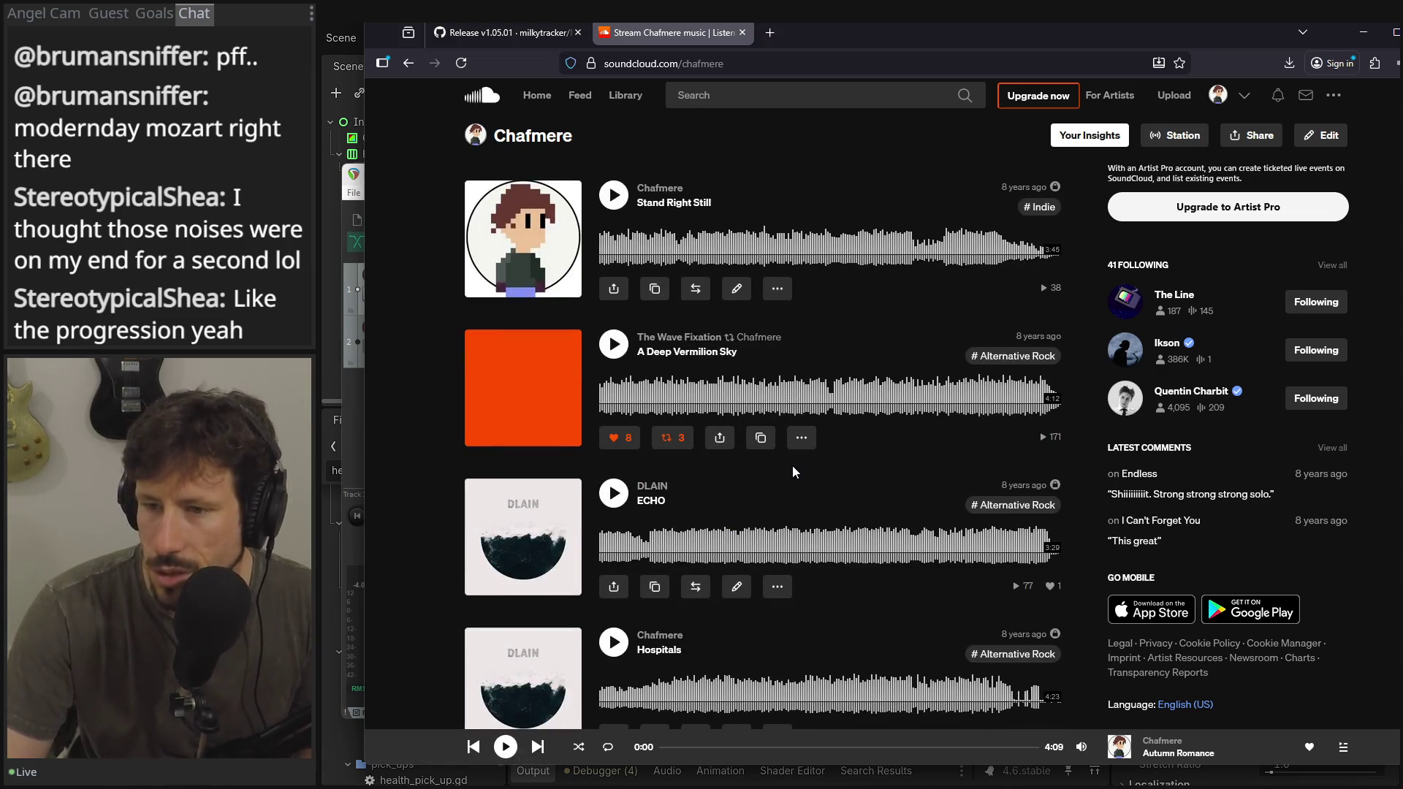
{"action": "scroll", "coordinate": [792, 468], "scroll_direction": "down", "scroll_amount": 2}
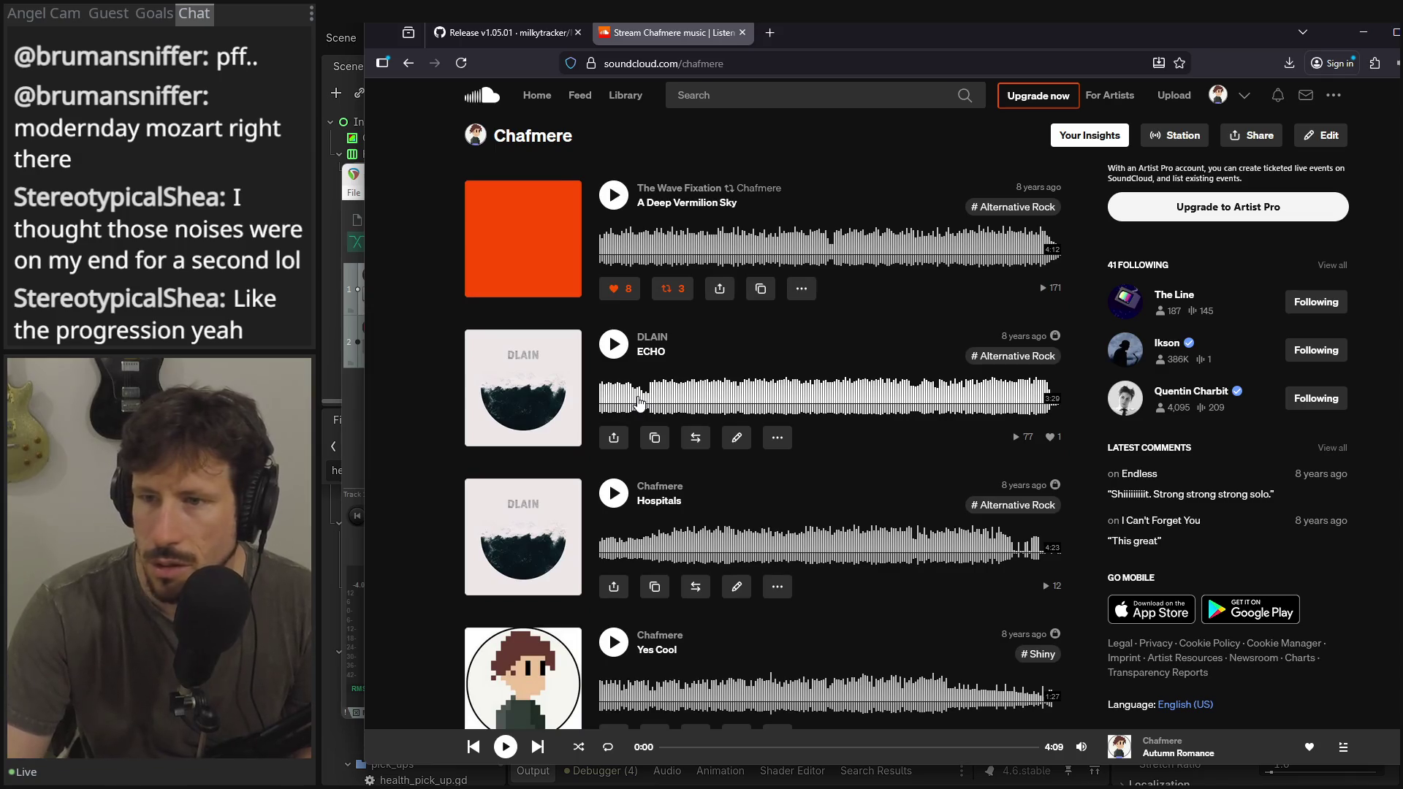
{"action": "scroll", "coordinate": [636, 403], "scroll_direction": "down", "scroll_amount": 8}
{"action": "scroll", "coordinate": [627, 404], "scroll_direction": "up", "scroll_amount": 4}
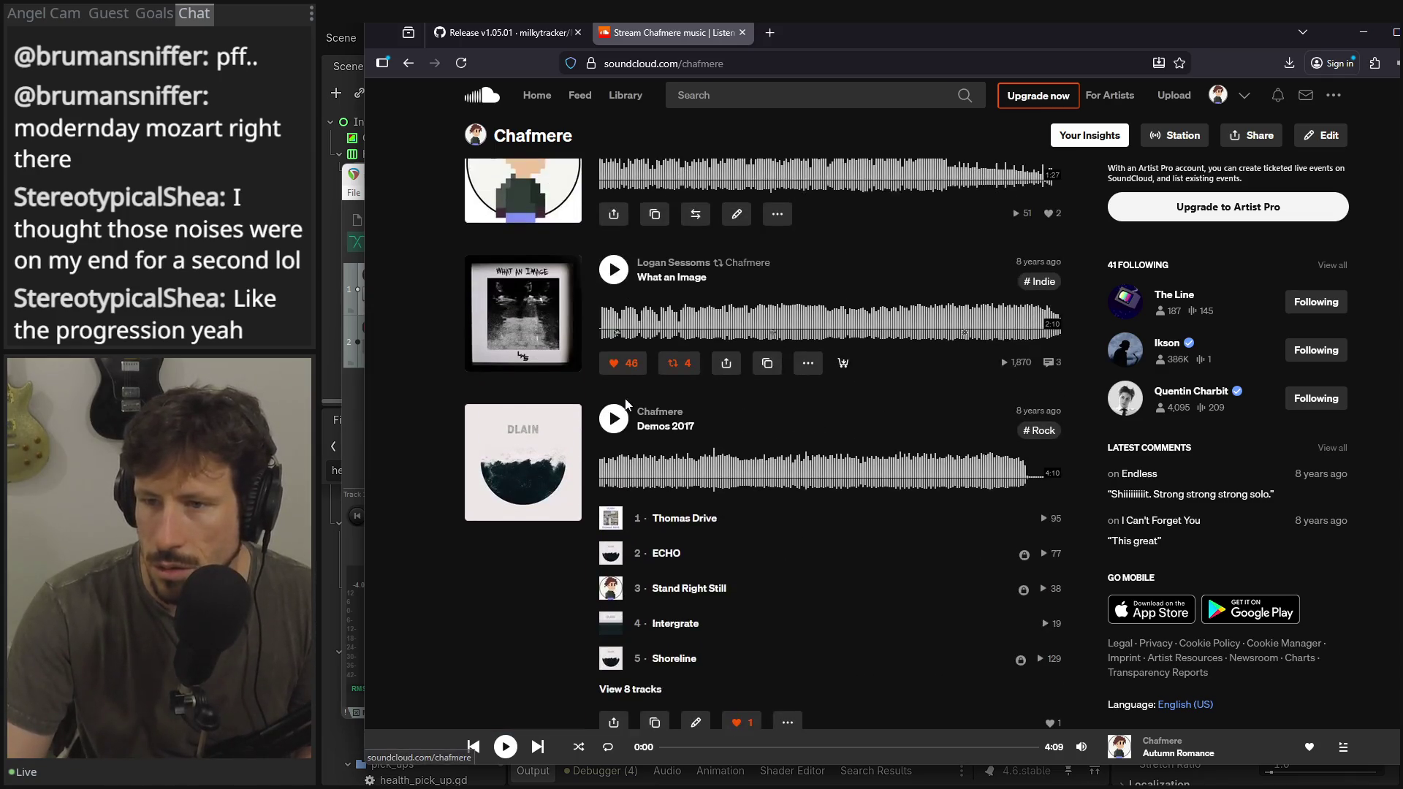
{"action": "scroll", "coordinate": [626, 404], "scroll_direction": "up", "scroll_amount": 4}
{"action": "scroll", "coordinate": [626, 404], "scroll_direction": "down", "scroll_amount": 10}
{"action": "scroll", "coordinate": [625, 402], "scroll_direction": "down", "scroll_amount": 6}
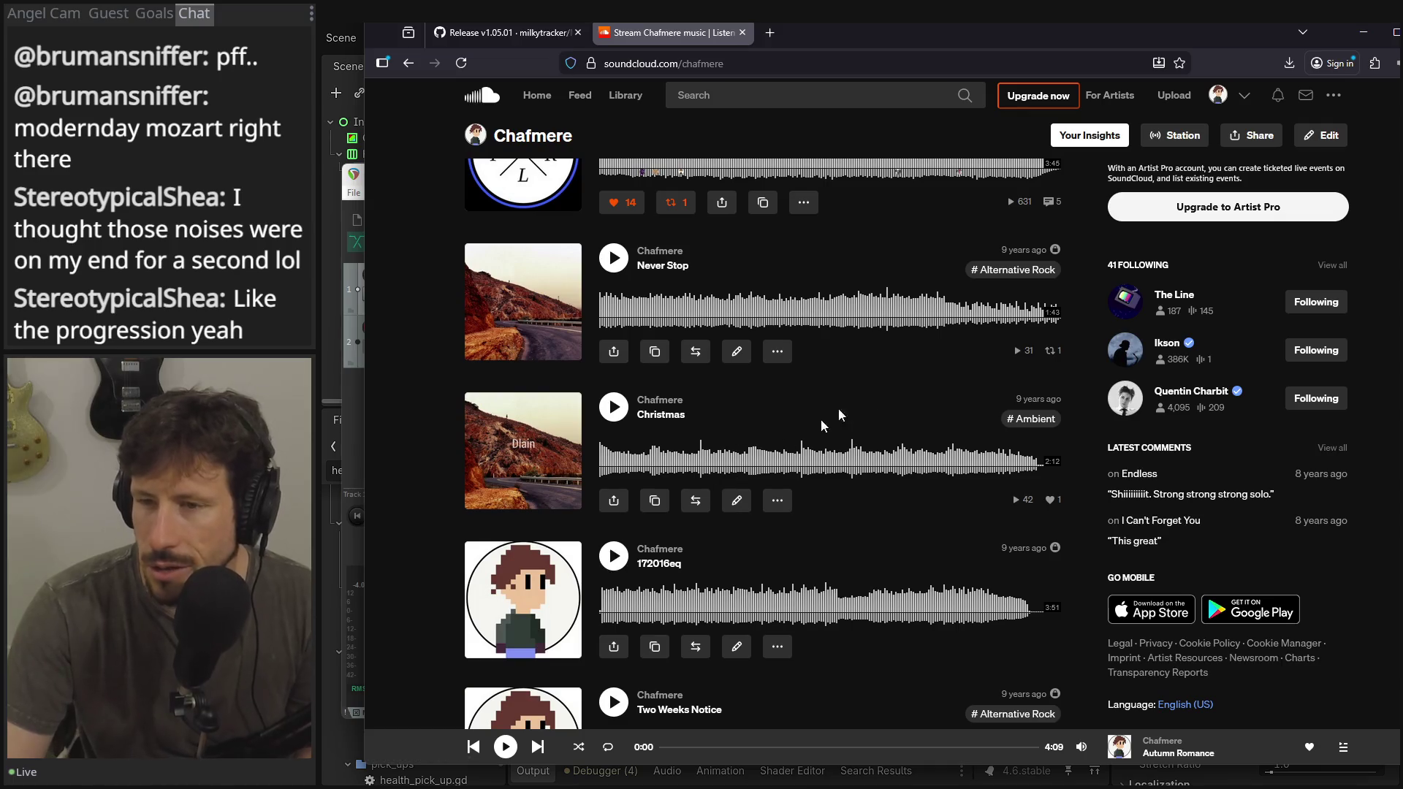
{"action": "scroll", "coordinate": [900, 398], "scroll_direction": "down", "scroll_amount": 1}
{"action": "scroll", "coordinate": [900, 398], "scroll_direction": "down", "scroll_amount": 7}
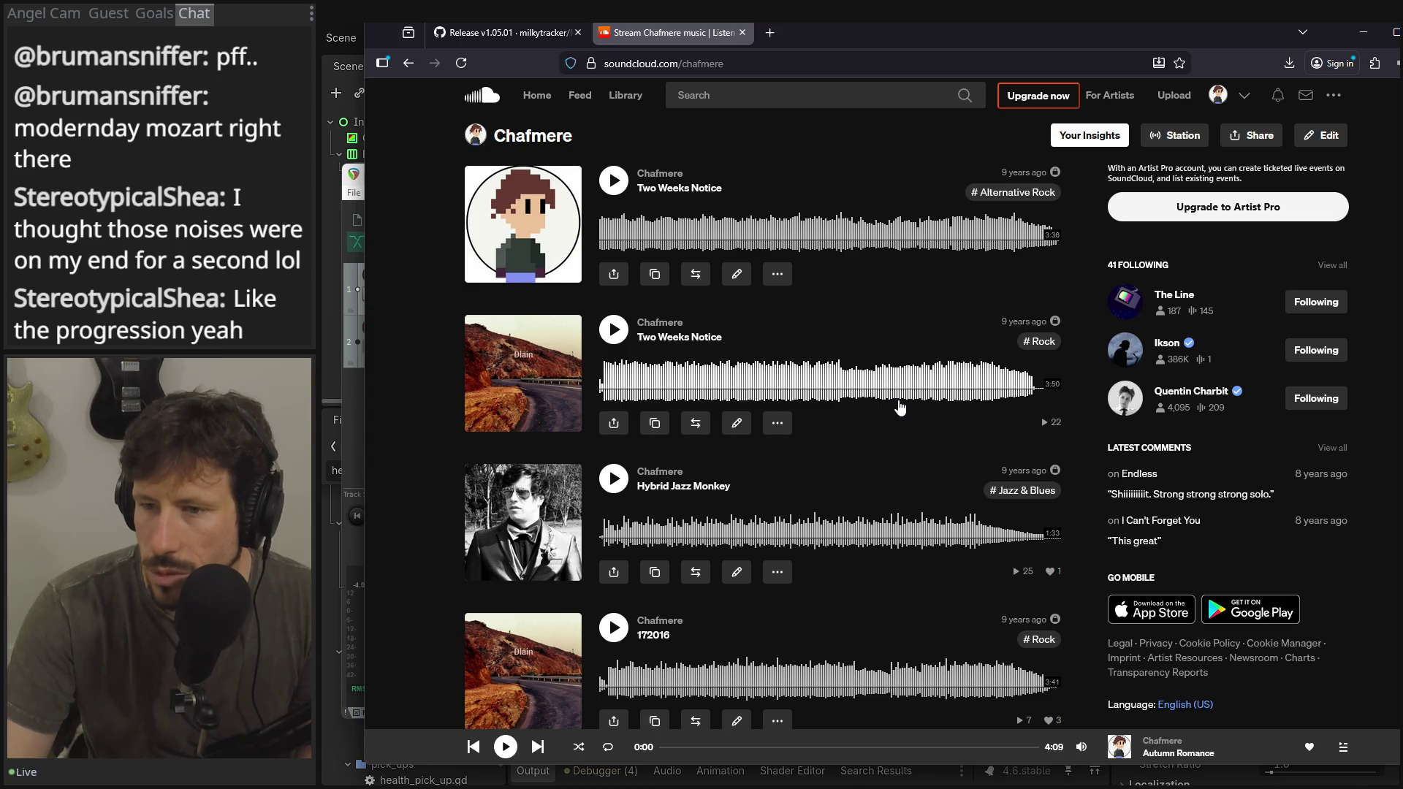
{"action": "scroll", "coordinate": [900, 408], "scroll_direction": "down", "scroll_amount": 4}
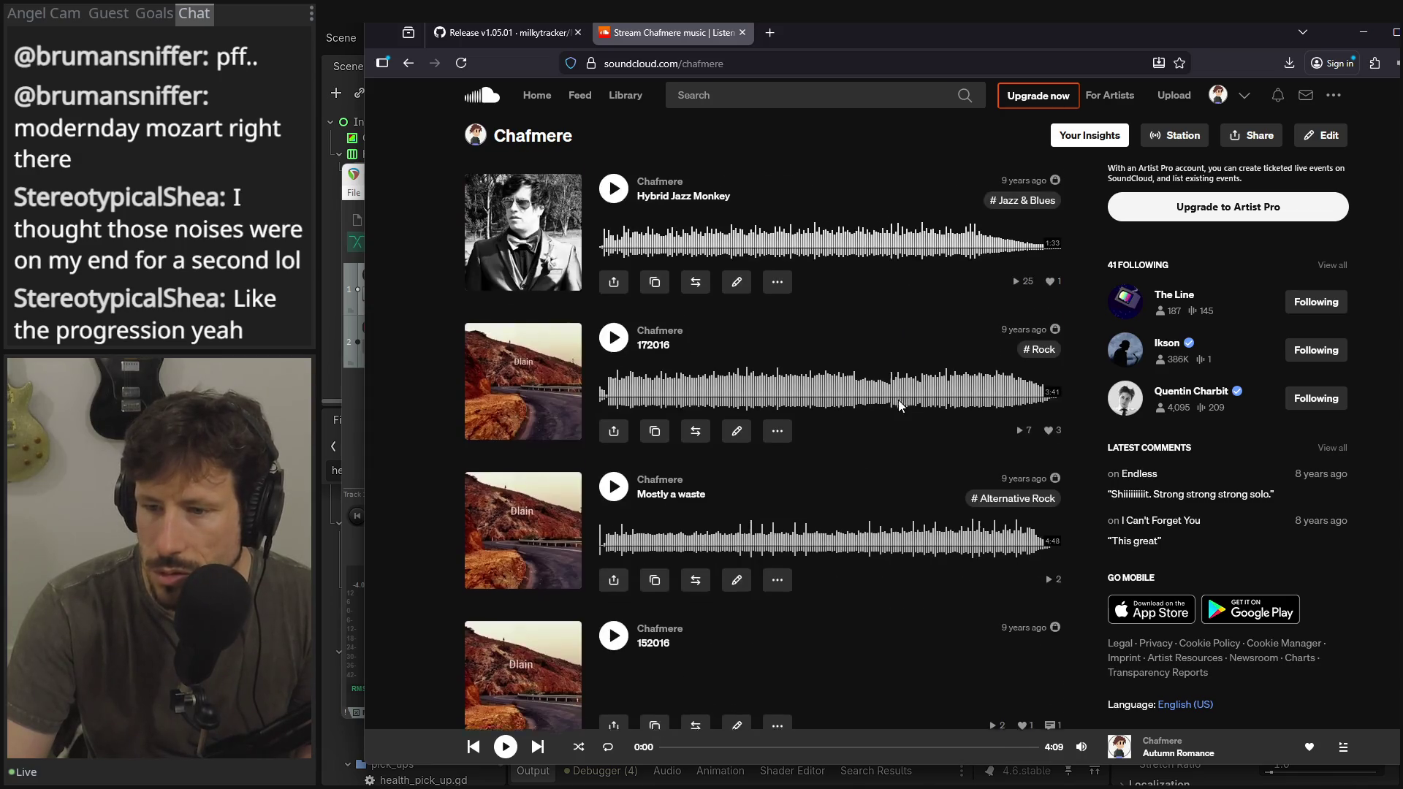
{"action": "scroll", "coordinate": [899, 407], "scroll_direction": "down", "scroll_amount": 10}
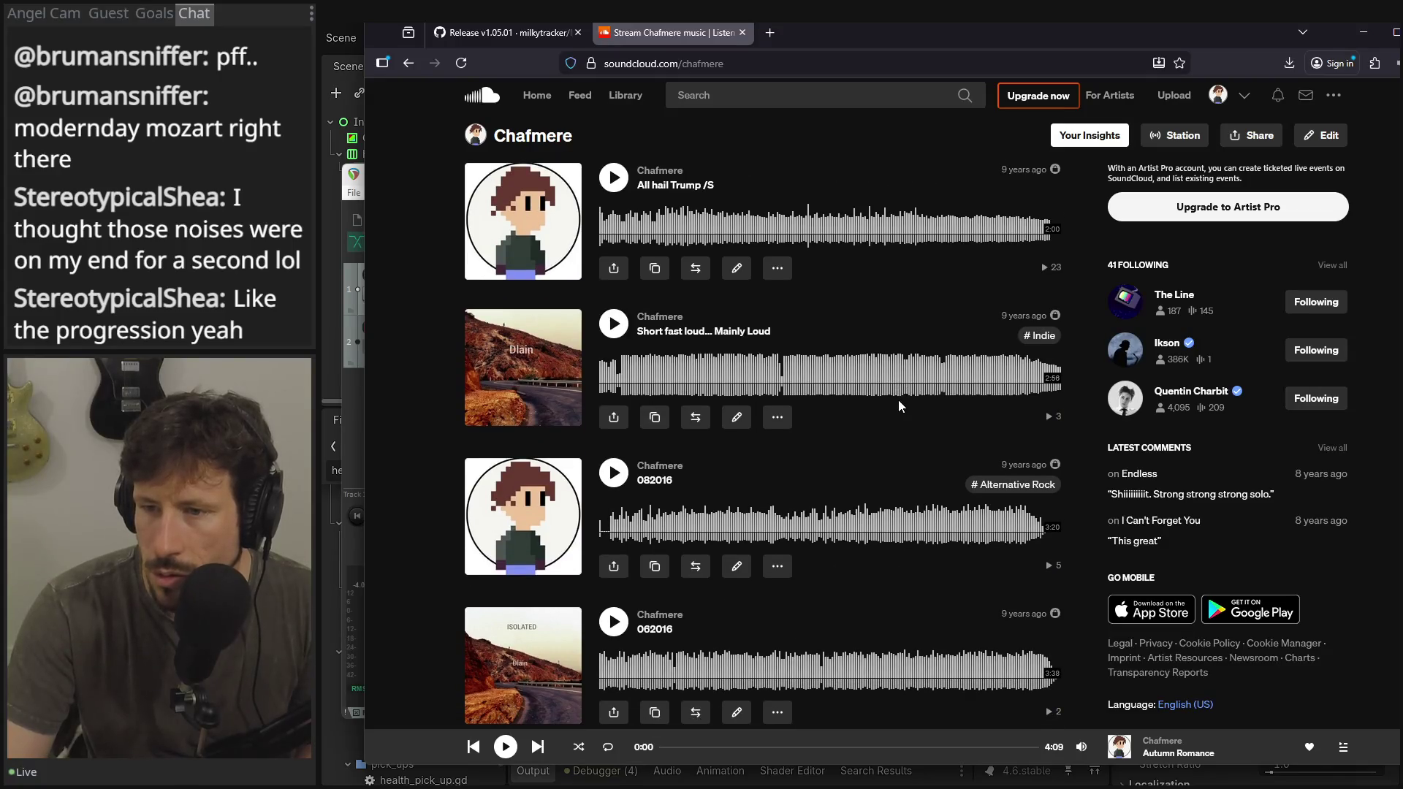
{"action": "scroll", "coordinate": [897, 402], "scroll_direction": "down", "scroll_amount": 5}
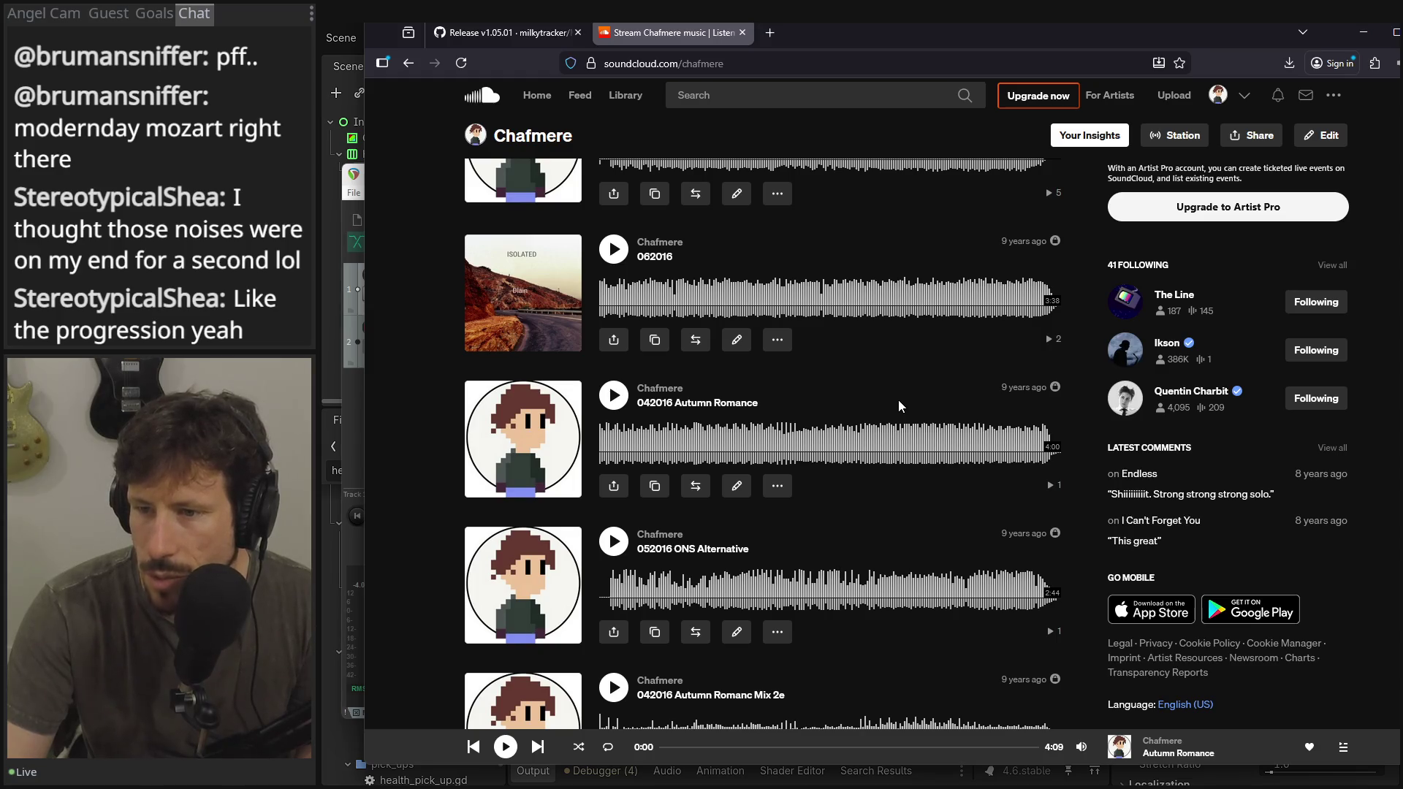
{"action": "scroll", "coordinate": [897, 401], "scroll_direction": "down", "scroll_amount": 15}
{"action": "scroll", "coordinate": [899, 402], "scroll_direction": "down", "scroll_amount": 10}
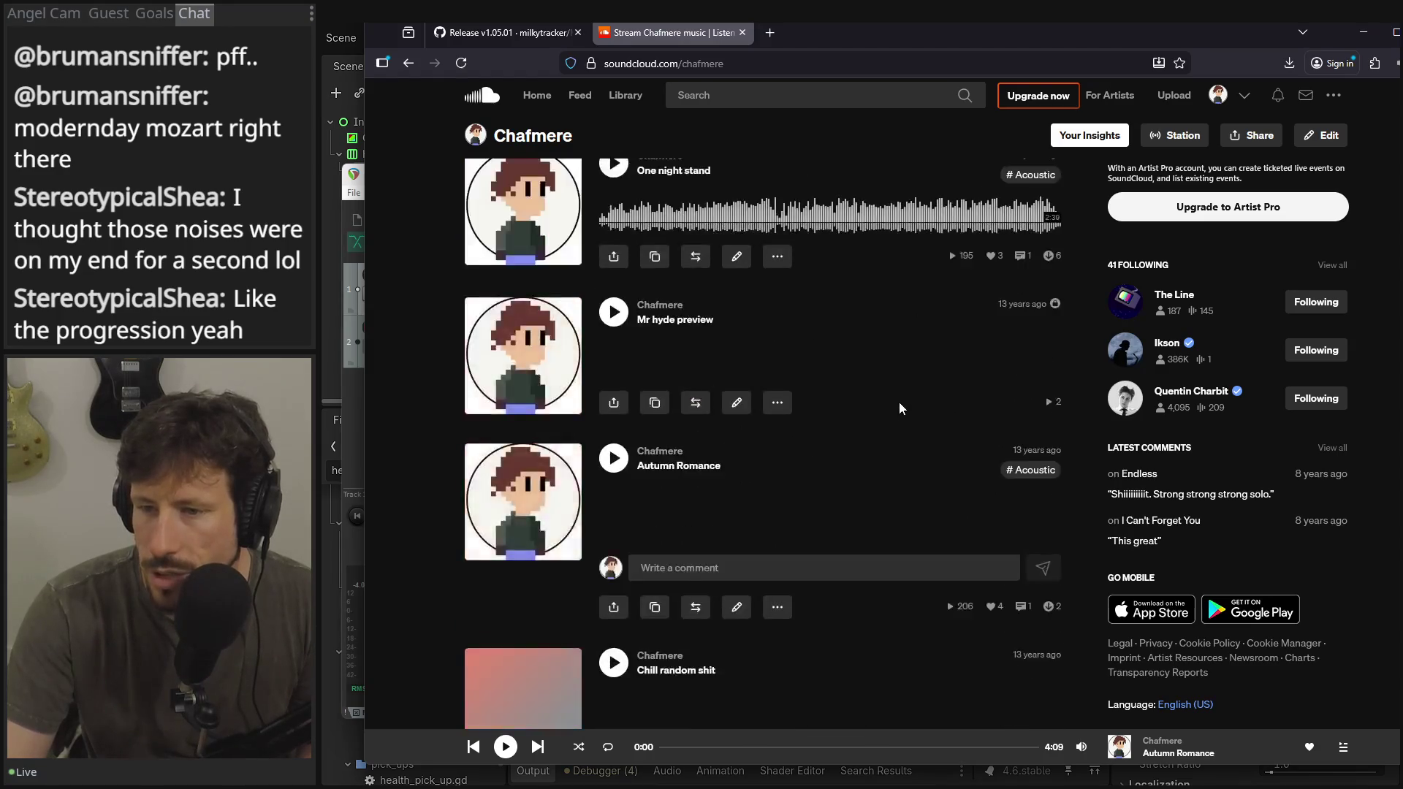
{"action": "scroll", "coordinate": [899, 402], "scroll_direction": "up", "scroll_amount": 4}
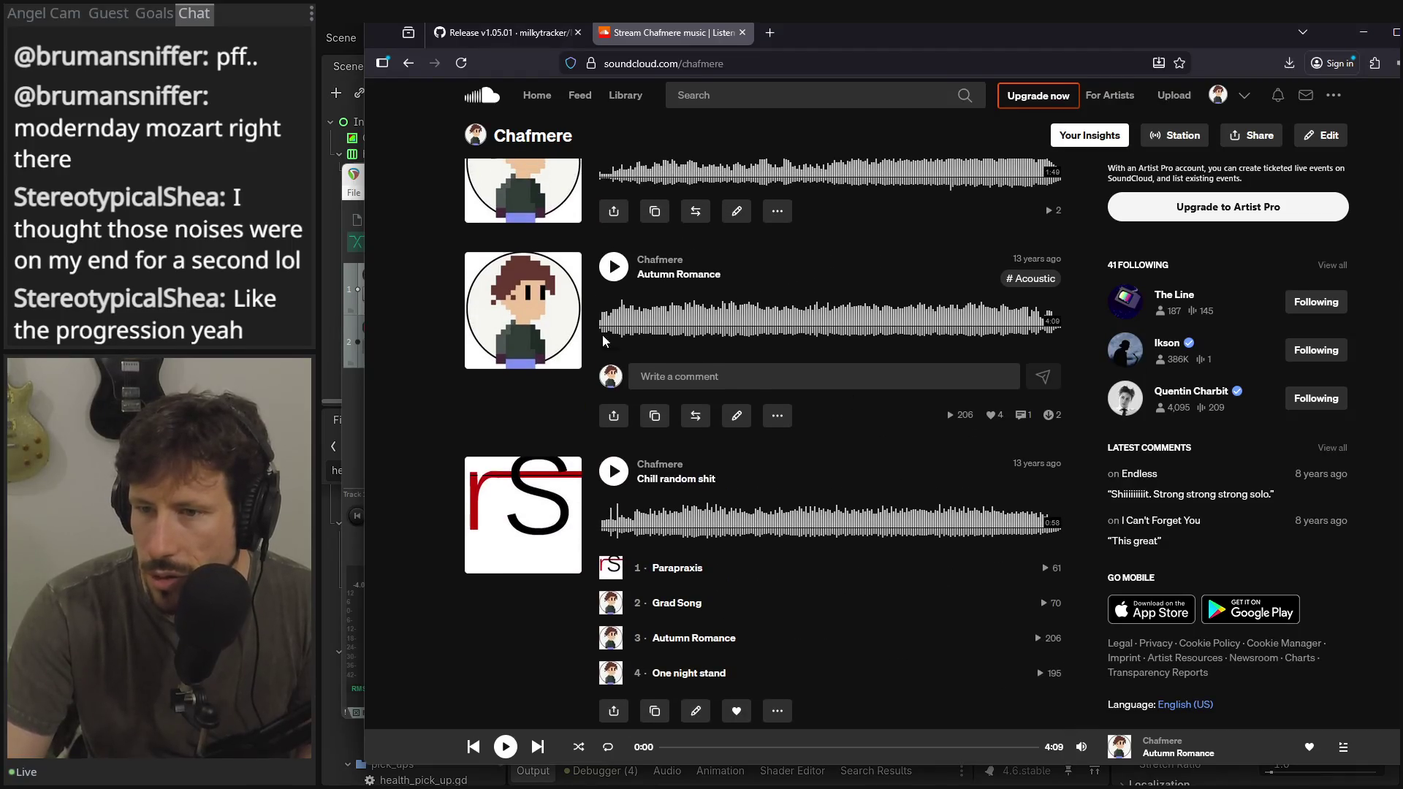
{"action": "scroll", "coordinate": [700, 325], "scroll_direction": "up", "scroll_amount": 3}
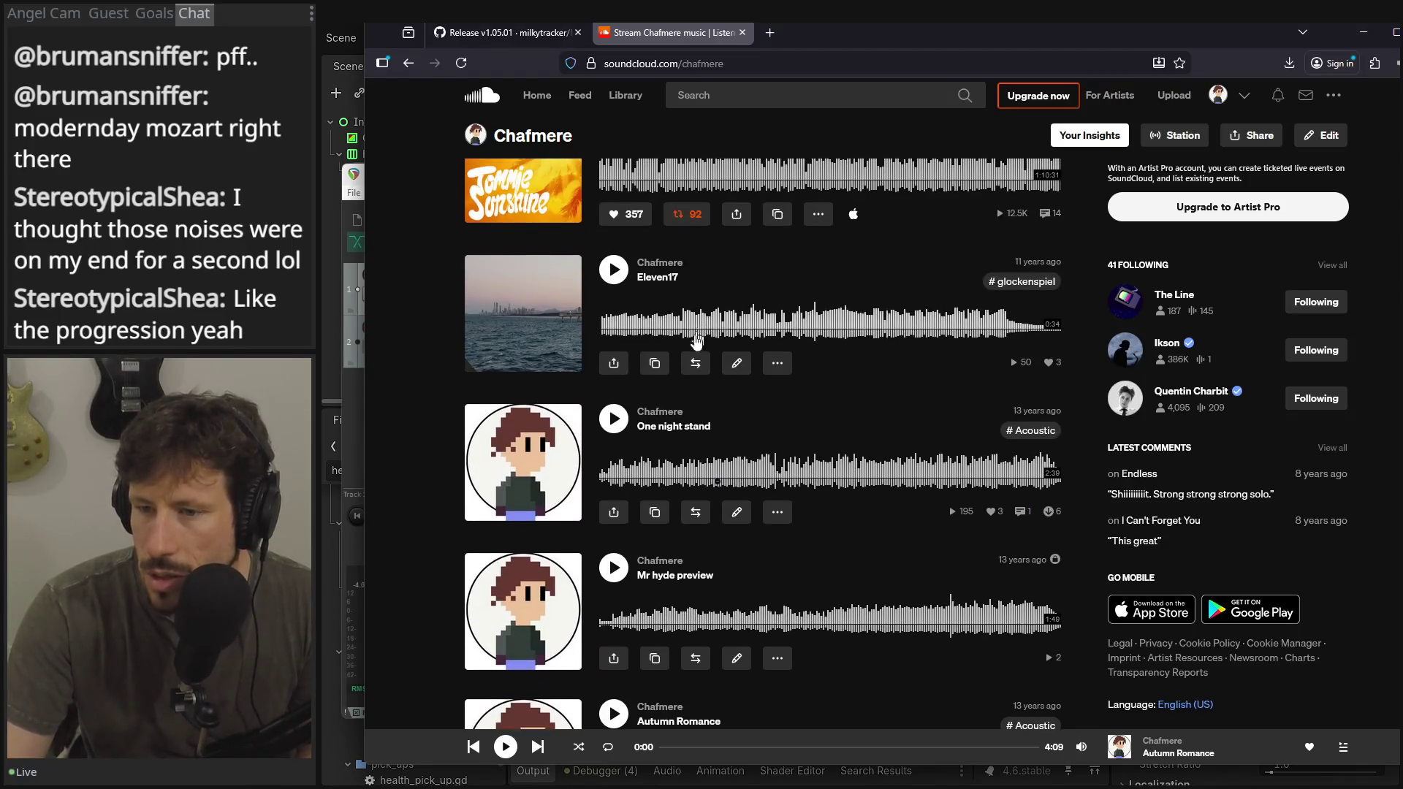
{"action": "scroll", "coordinate": [809, 489], "scroll_direction": "down", "scroll_amount": 1}
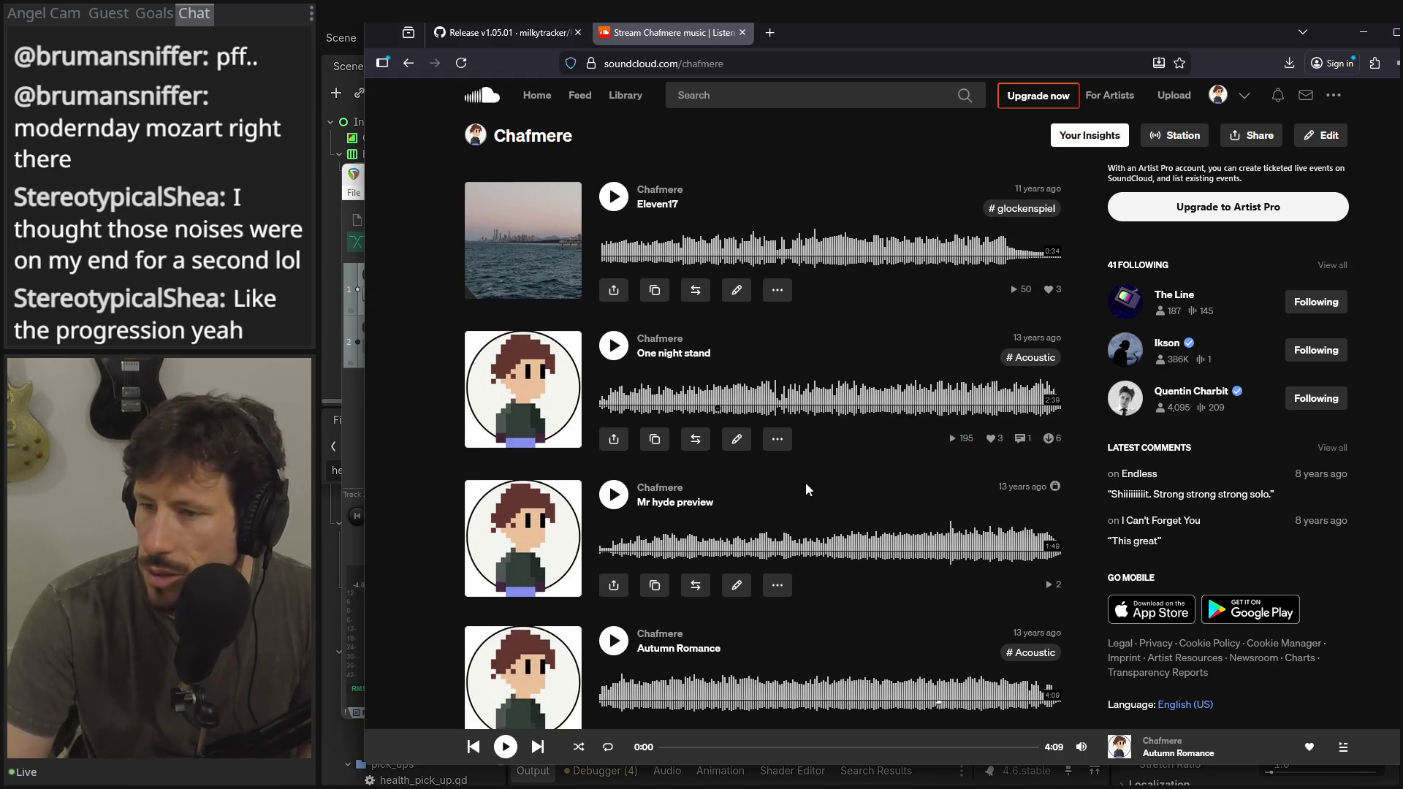
{"action": "left_click", "coordinate": [614, 344]}
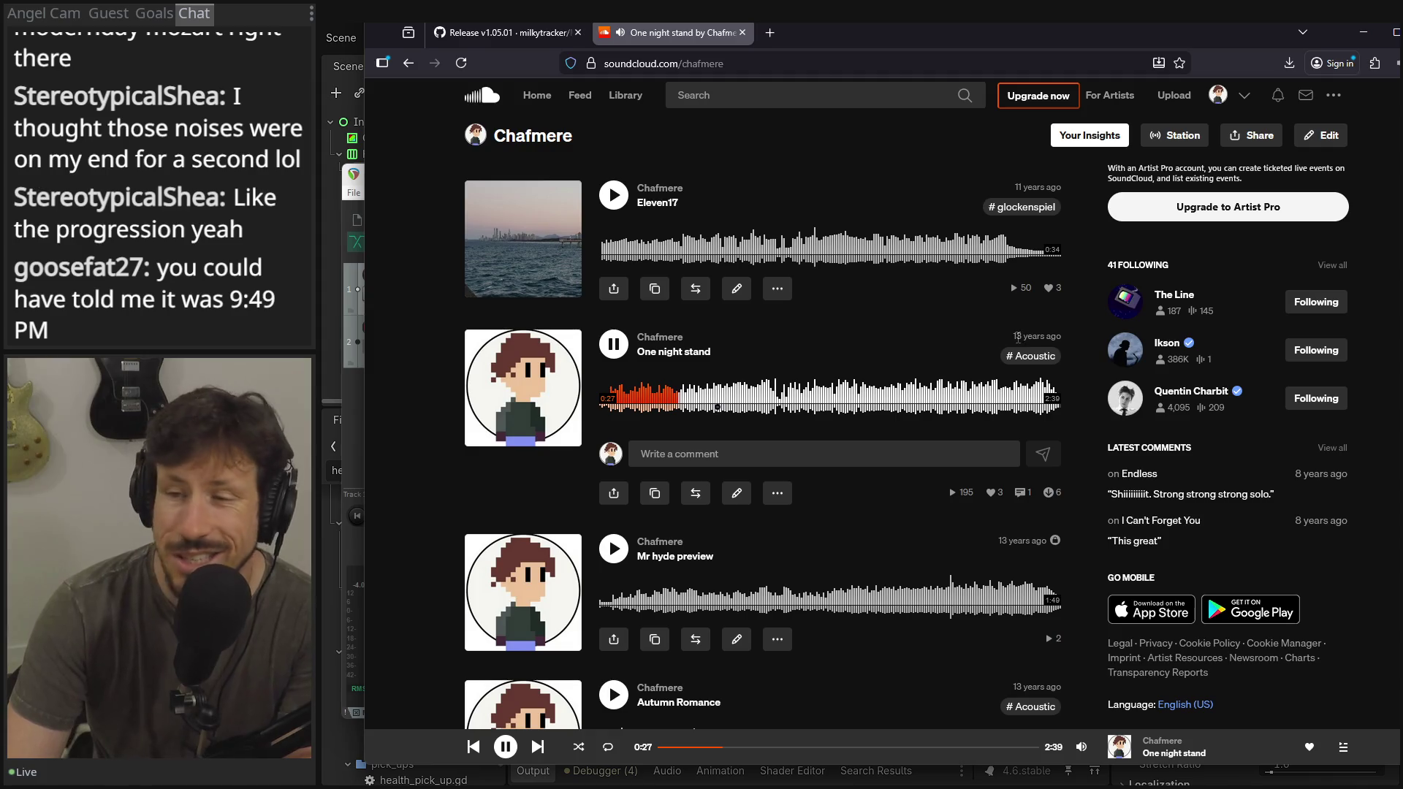
- Highlight One night stand's '13 years ago' date, then pause the track at 1:03
{"action": "left_click_drag", "start_coordinate": [1019, 336], "coordinate": [1056, 337]}
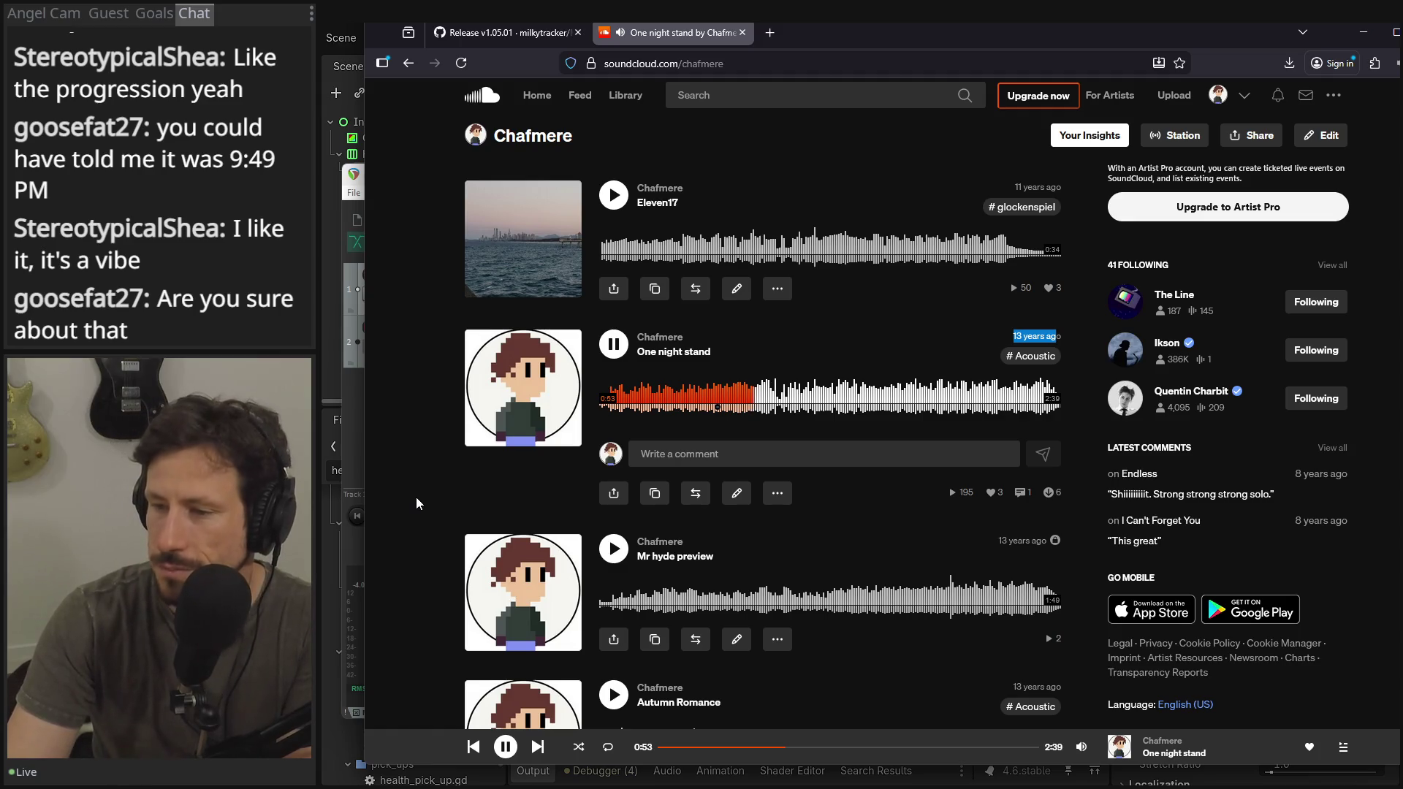
{"action": "scroll", "coordinate": [416, 501], "scroll_direction": "down", "scroll_amount": 2}
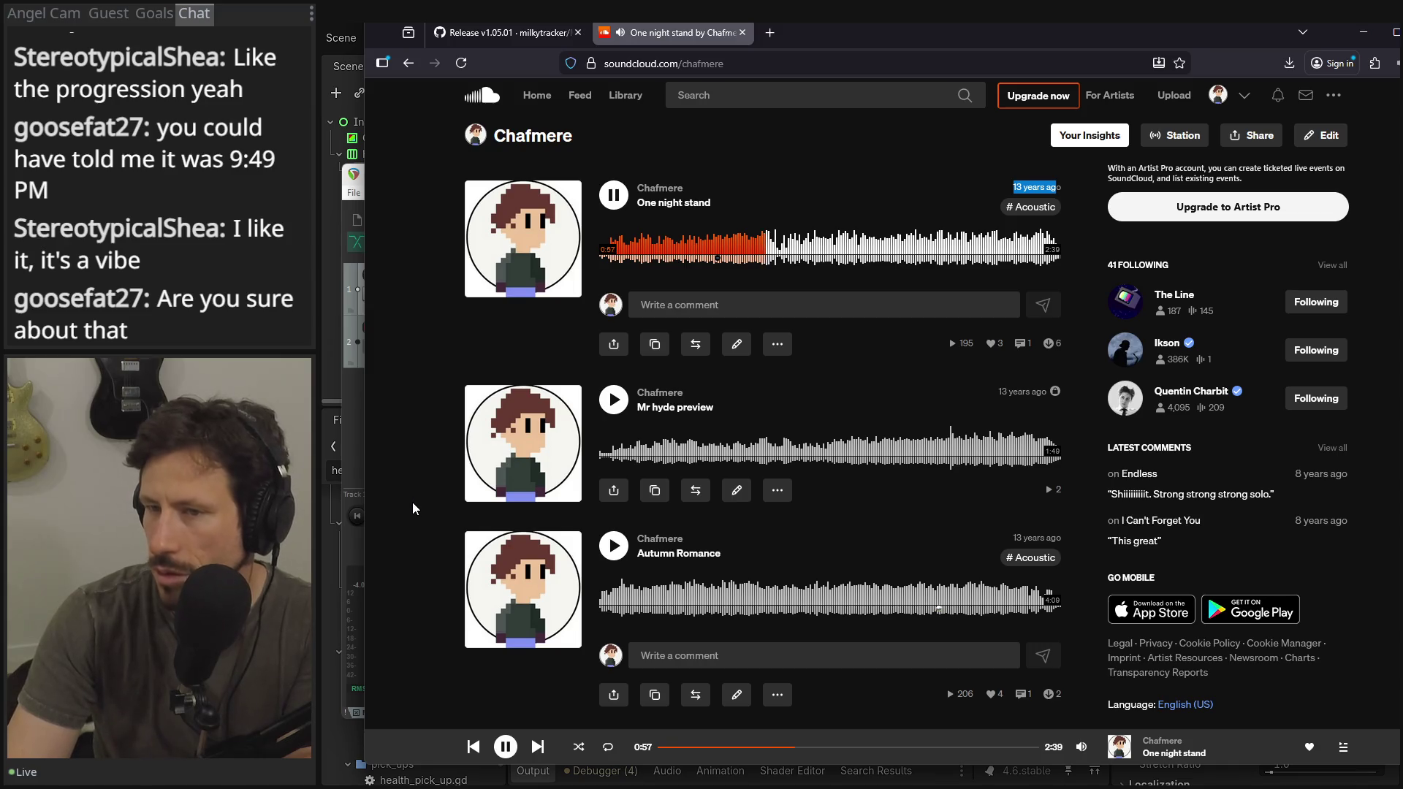
{"action": "scroll", "coordinate": [411, 503], "scroll_direction": "up", "scroll_amount": 1}
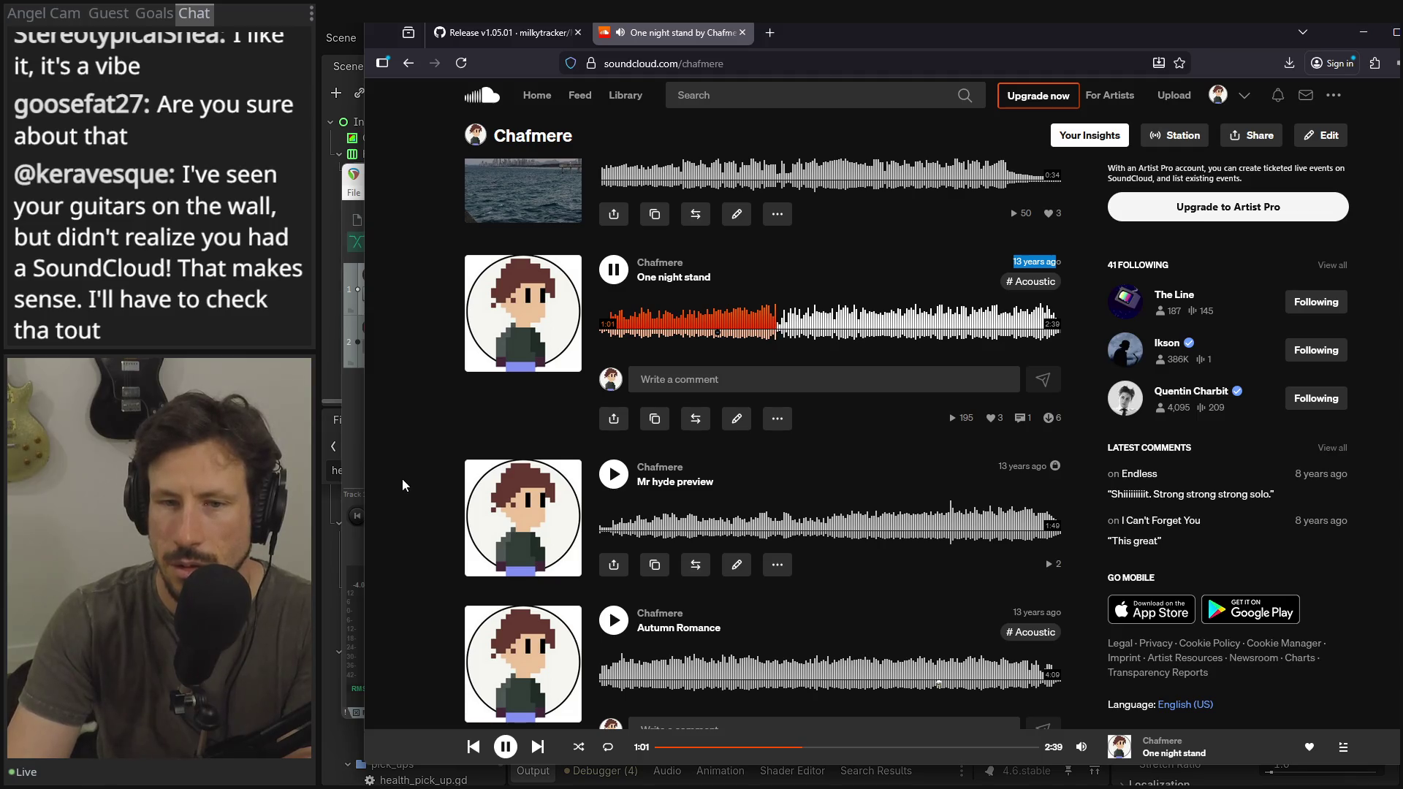
{"action": "left_click", "coordinate": [621, 276]}
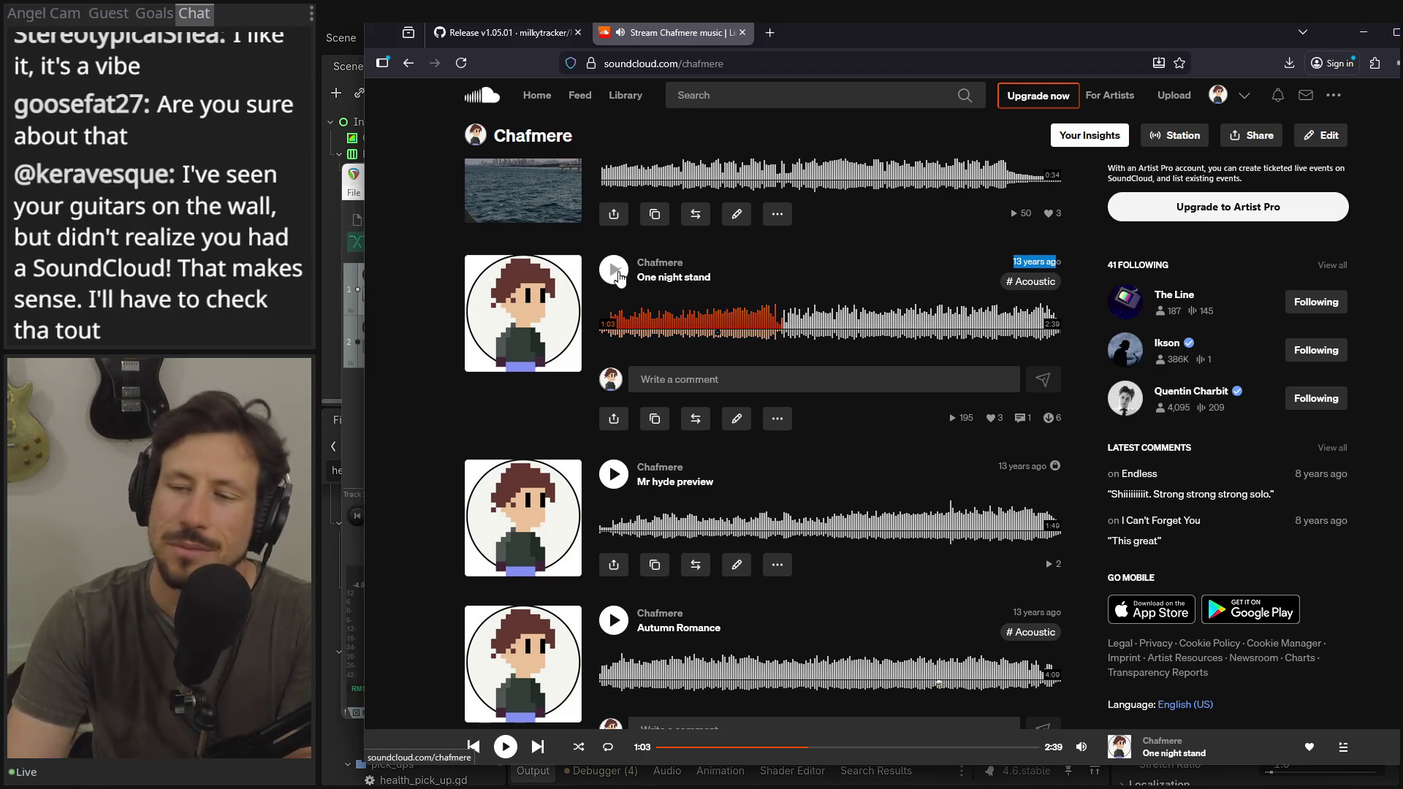
{"action": "scroll", "coordinate": [624, 283], "scroll_direction": "up", "scroll_amount": 6}
{"action": "scroll", "coordinate": [623, 282], "scroll_direction": "up", "scroll_amount": 15}
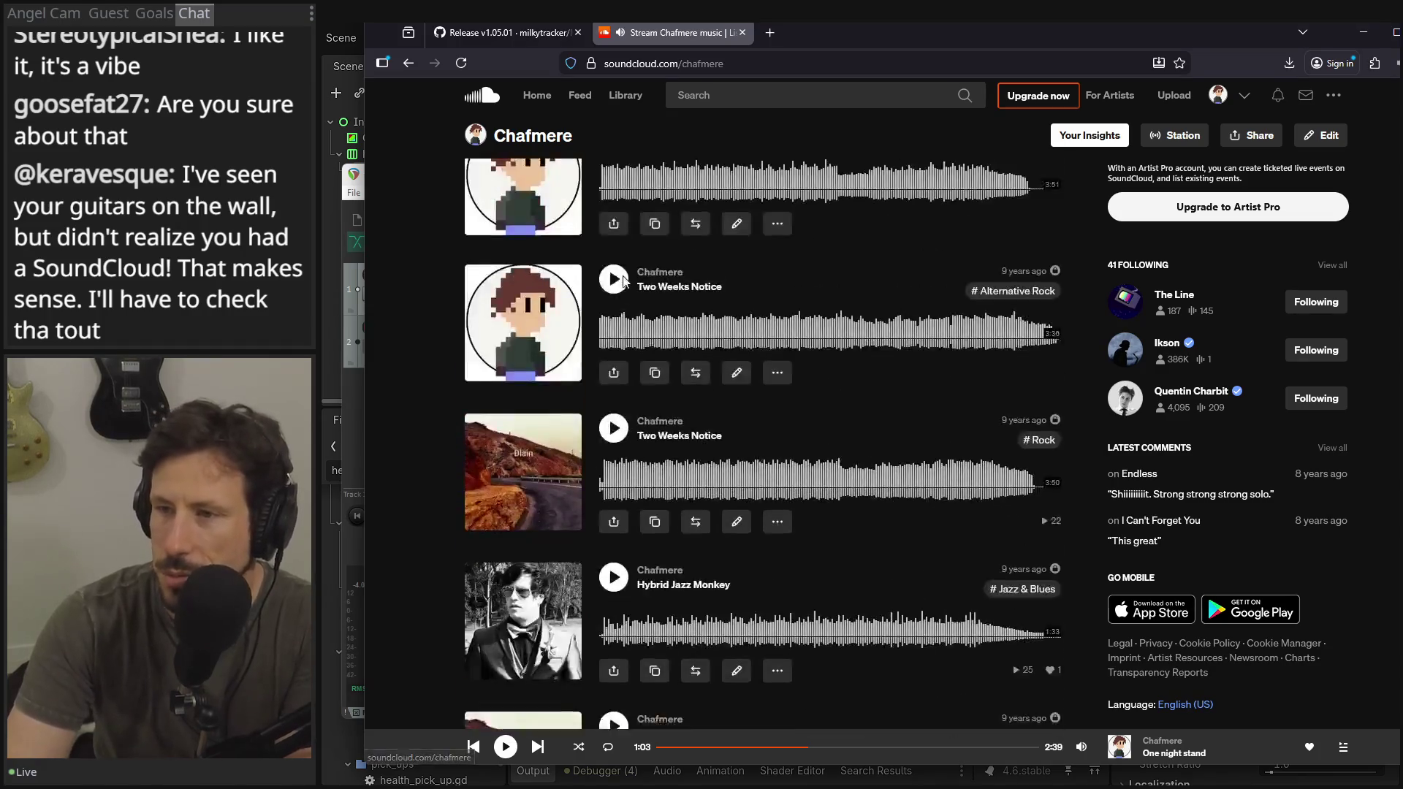
{"action": "scroll", "coordinate": [625, 284], "scroll_direction": "up", "scroll_amount": 10}
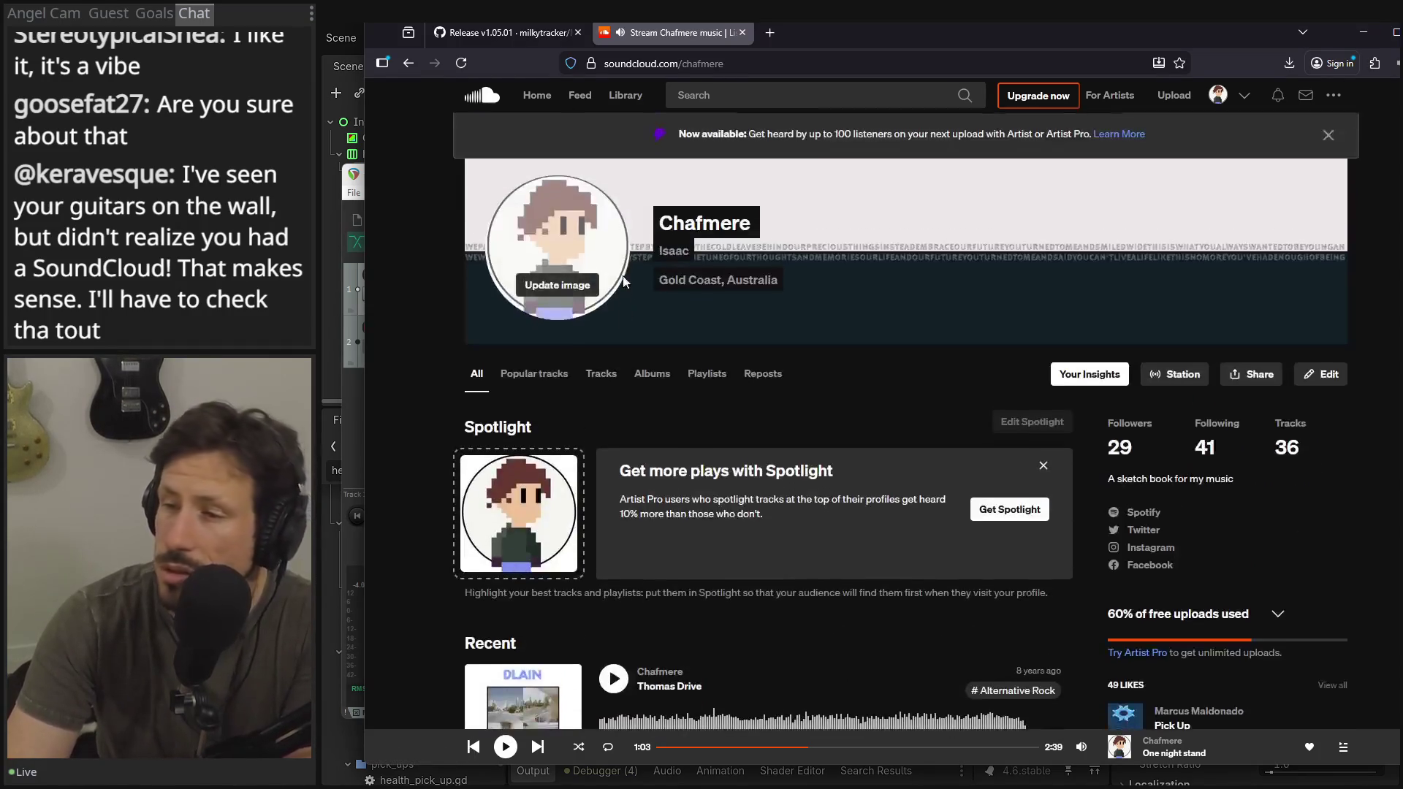
{"action": "scroll", "coordinate": [1054, 222], "scroll_direction": "down", "scroll_amount": 6}
{"action": "scroll", "coordinate": [1038, 263], "scroll_direction": "up", "scroll_amount": 4}
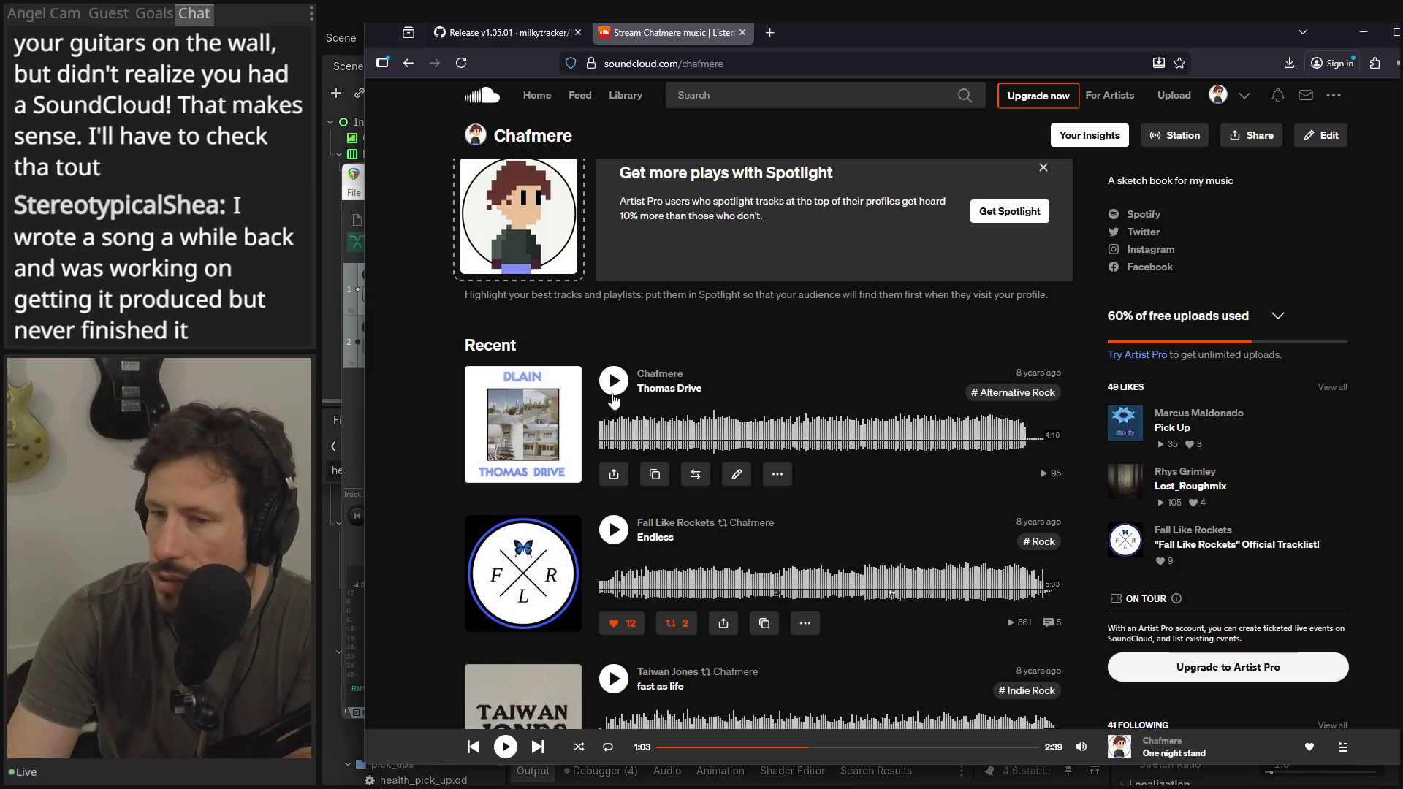
- Play Thomas Drive, seek ahead to 2:58, and pause it at 3:37
{"action": "left_click", "coordinate": [613, 393]}
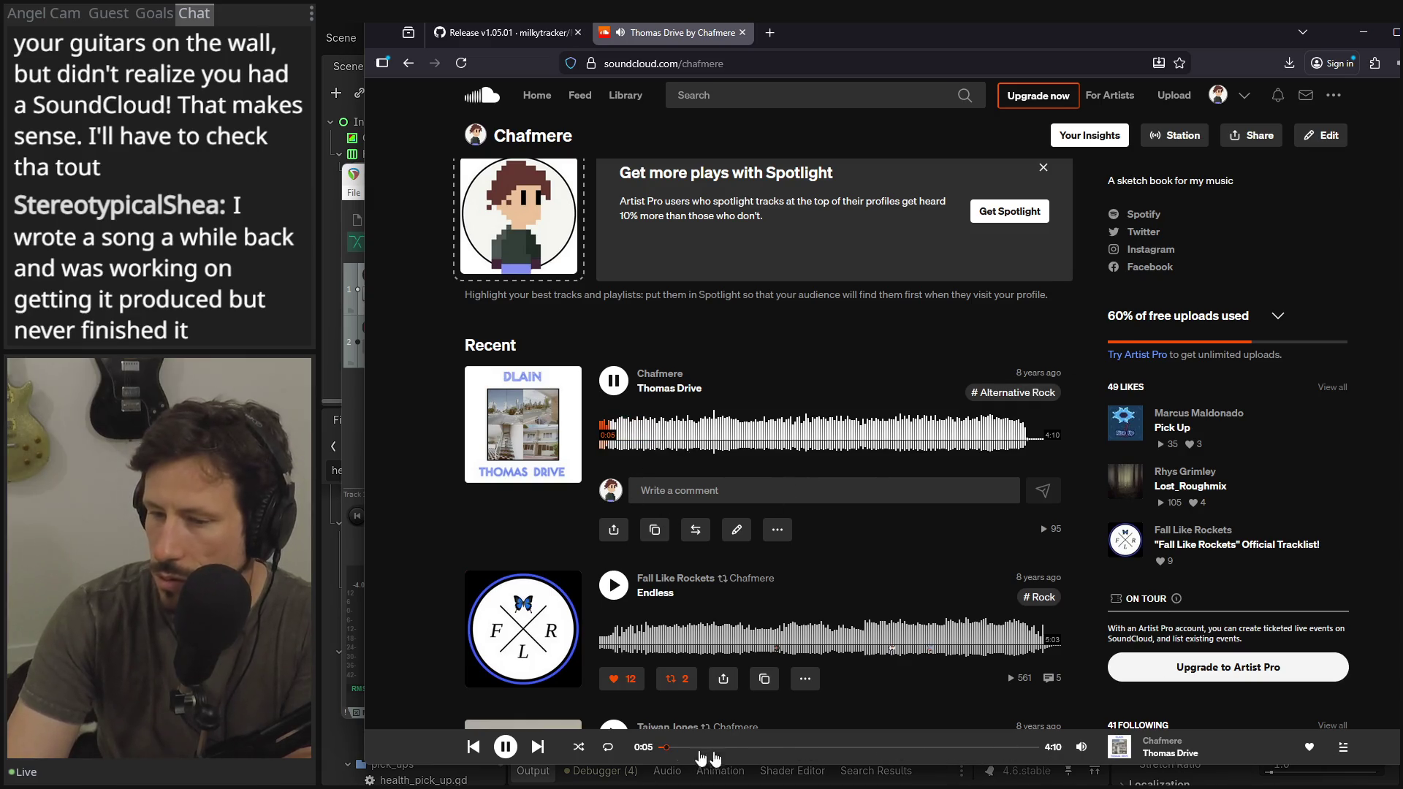
{"action": "mouse_move", "coordinate": [1080, 748]}
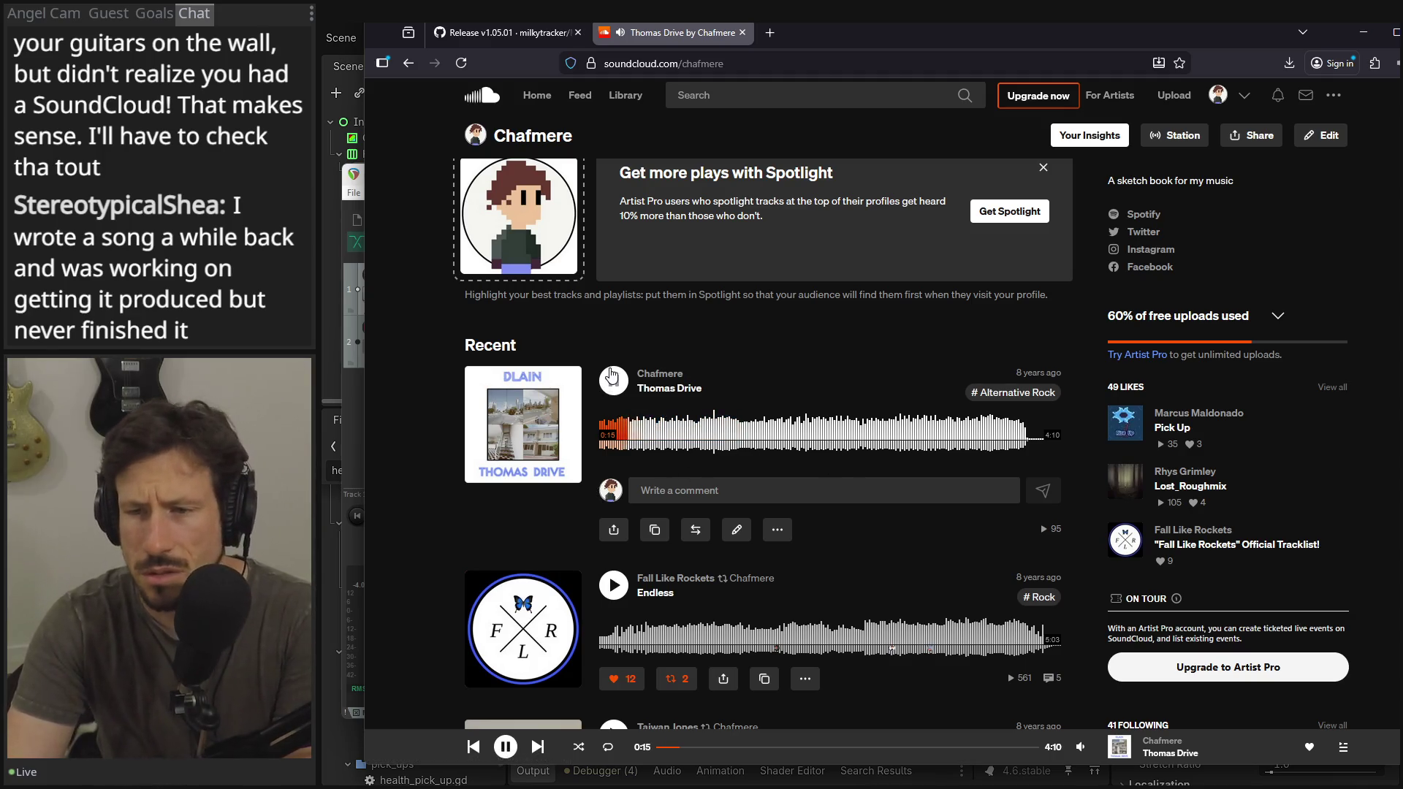
{"action": "left_click", "coordinate": [925, 442]}
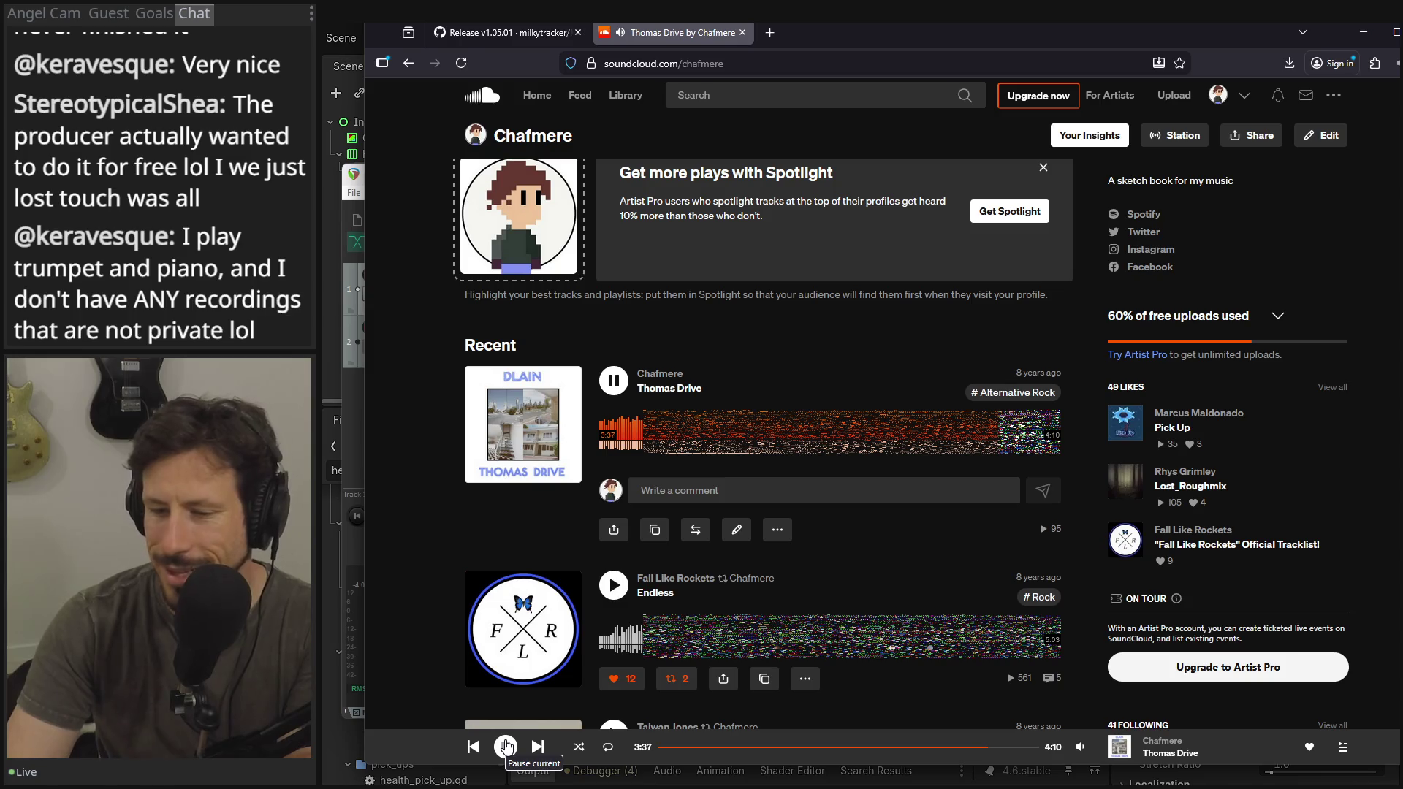
{"action": "left_click", "coordinate": [506, 746]}
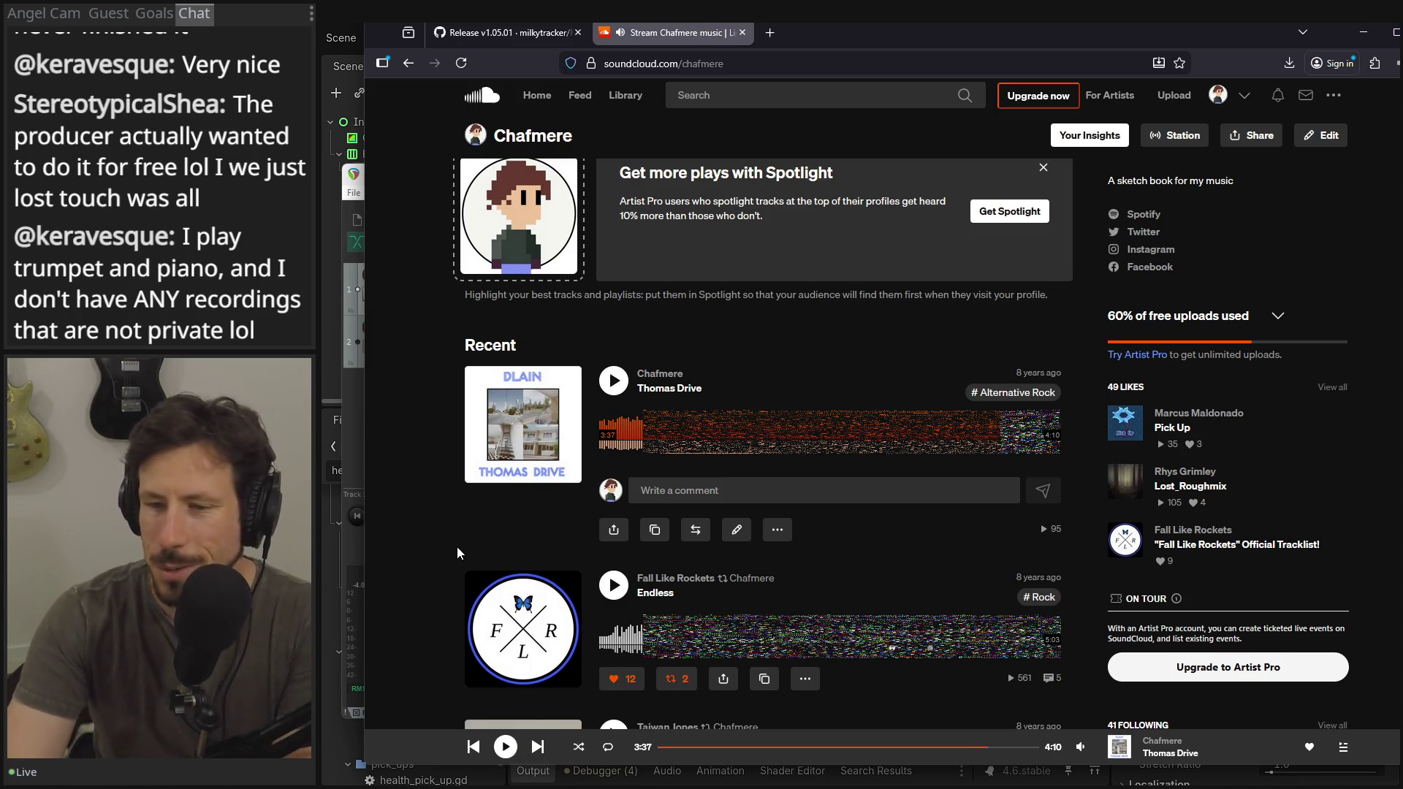
{"action": "scroll", "coordinate": [1072, 374], "scroll_direction": "down", "scroll_amount": 15}
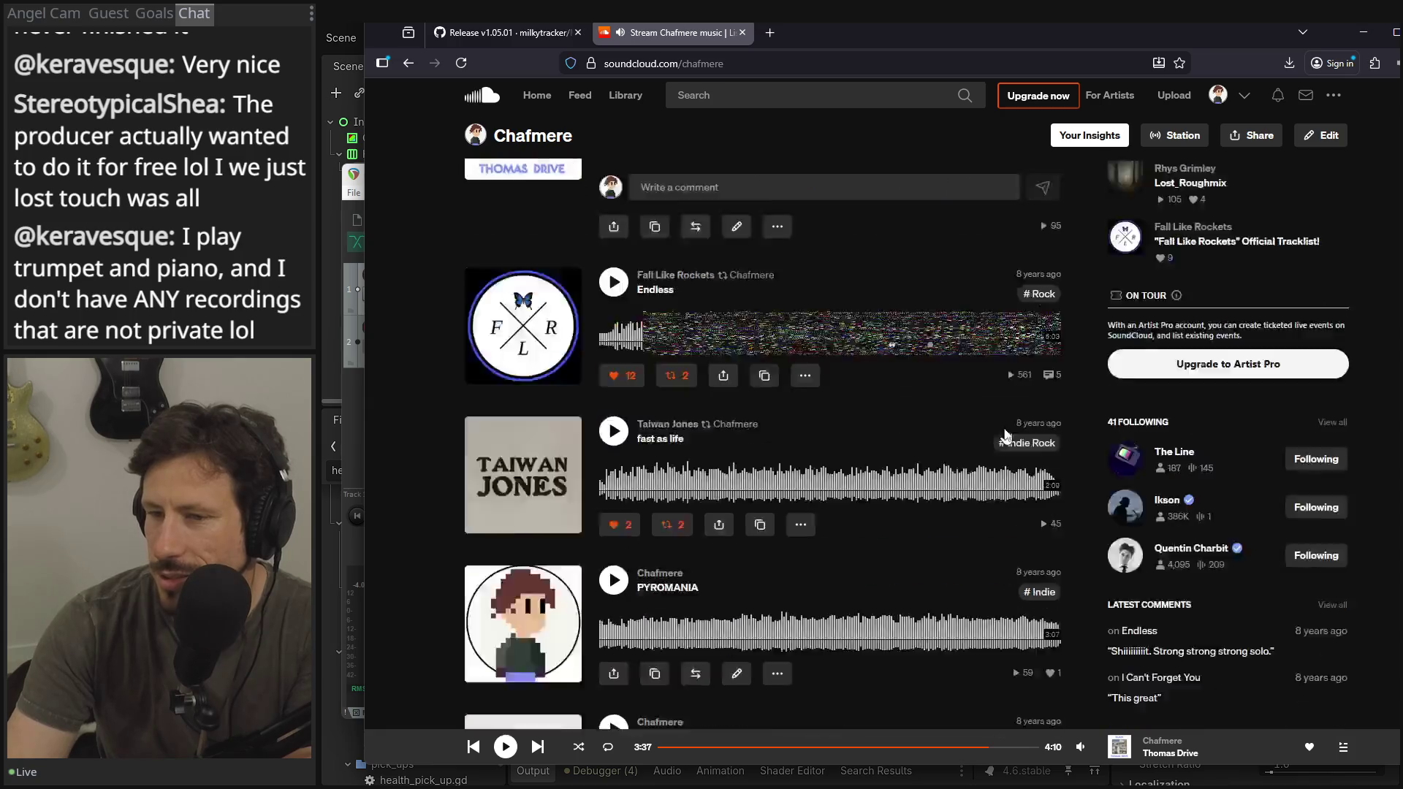
{"action": "scroll", "coordinate": [1004, 428], "scroll_direction": "down", "scroll_amount": 1}
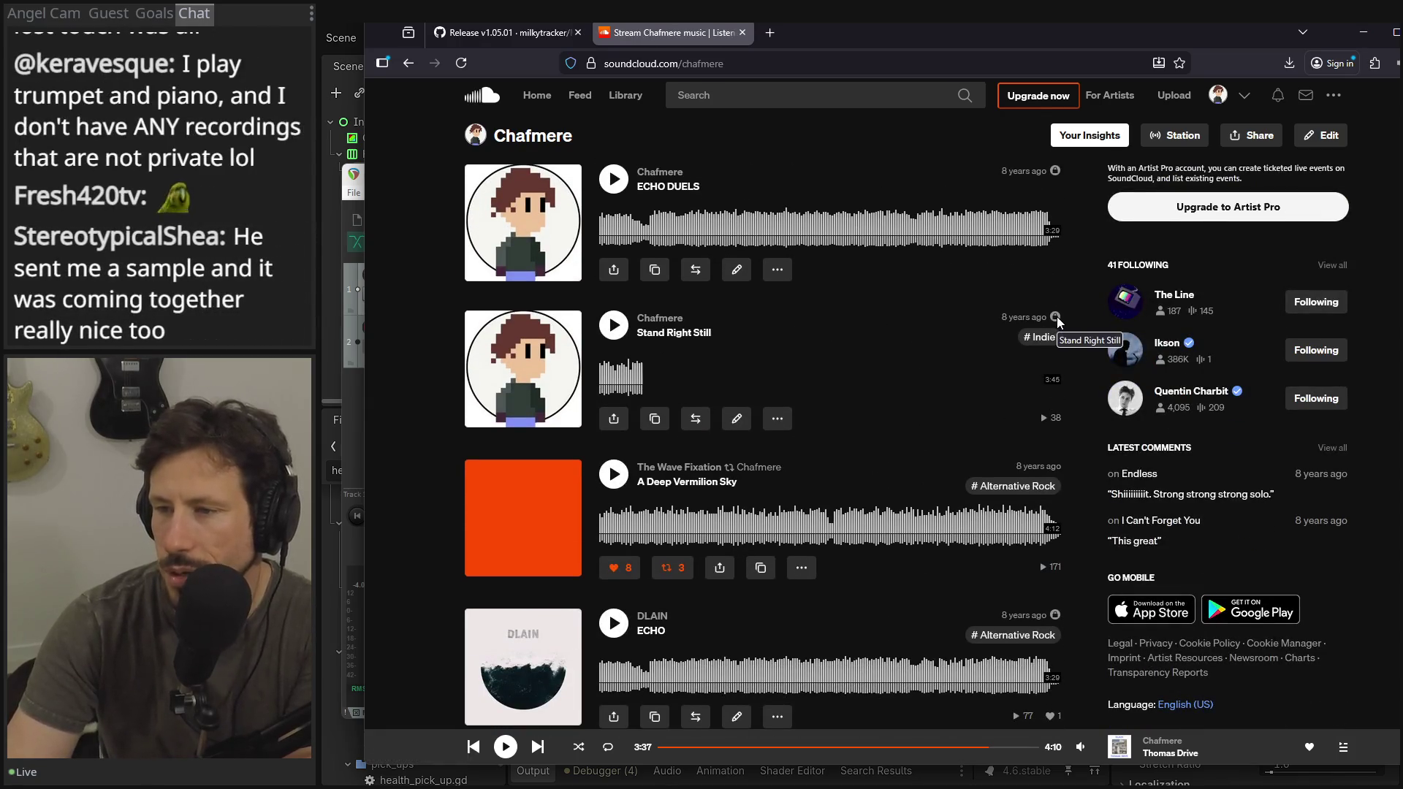
{"action": "scroll", "coordinate": [1057, 320], "scroll_direction": "down", "scroll_amount": 3}
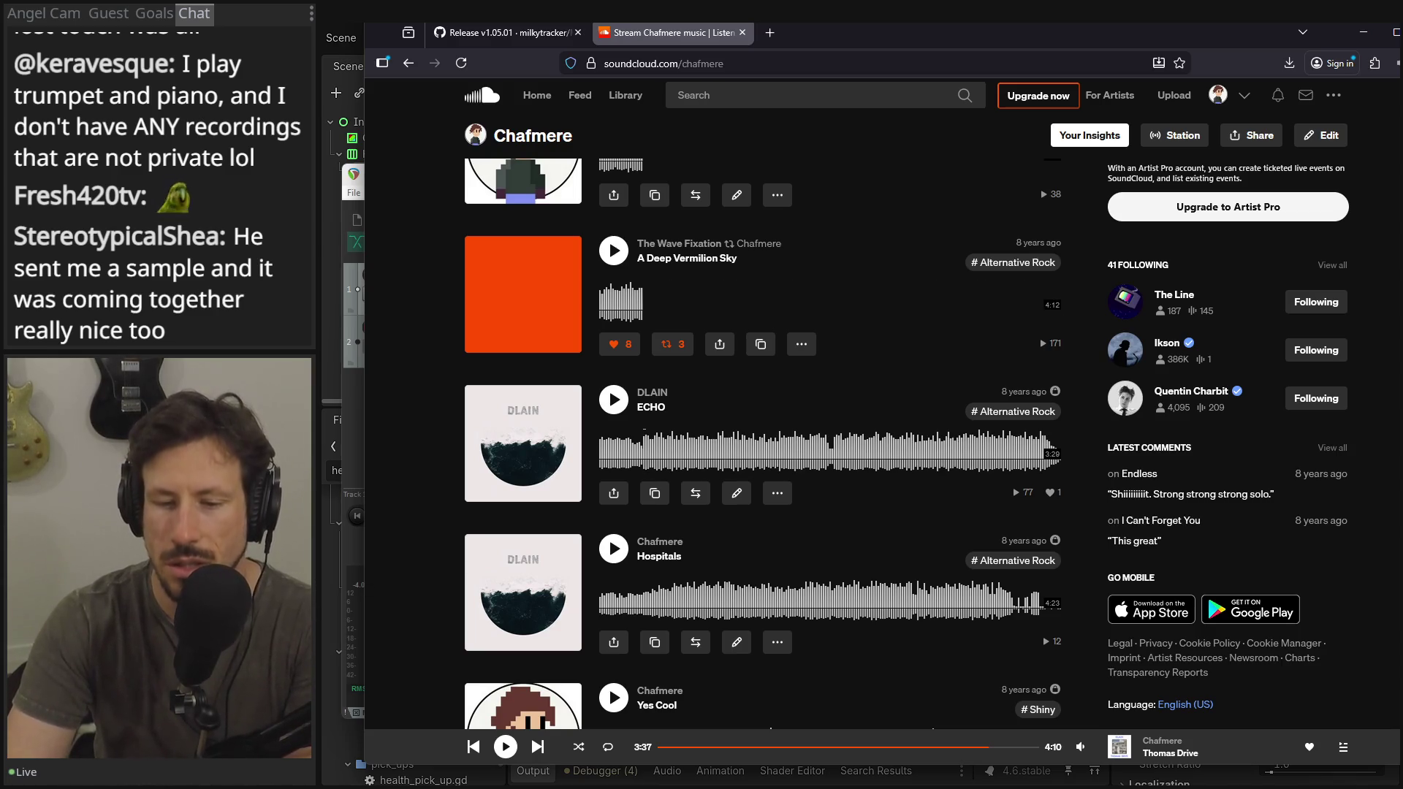
{"action": "scroll", "coordinate": [488, 517], "scroll_direction": "down", "scroll_amount": 20}
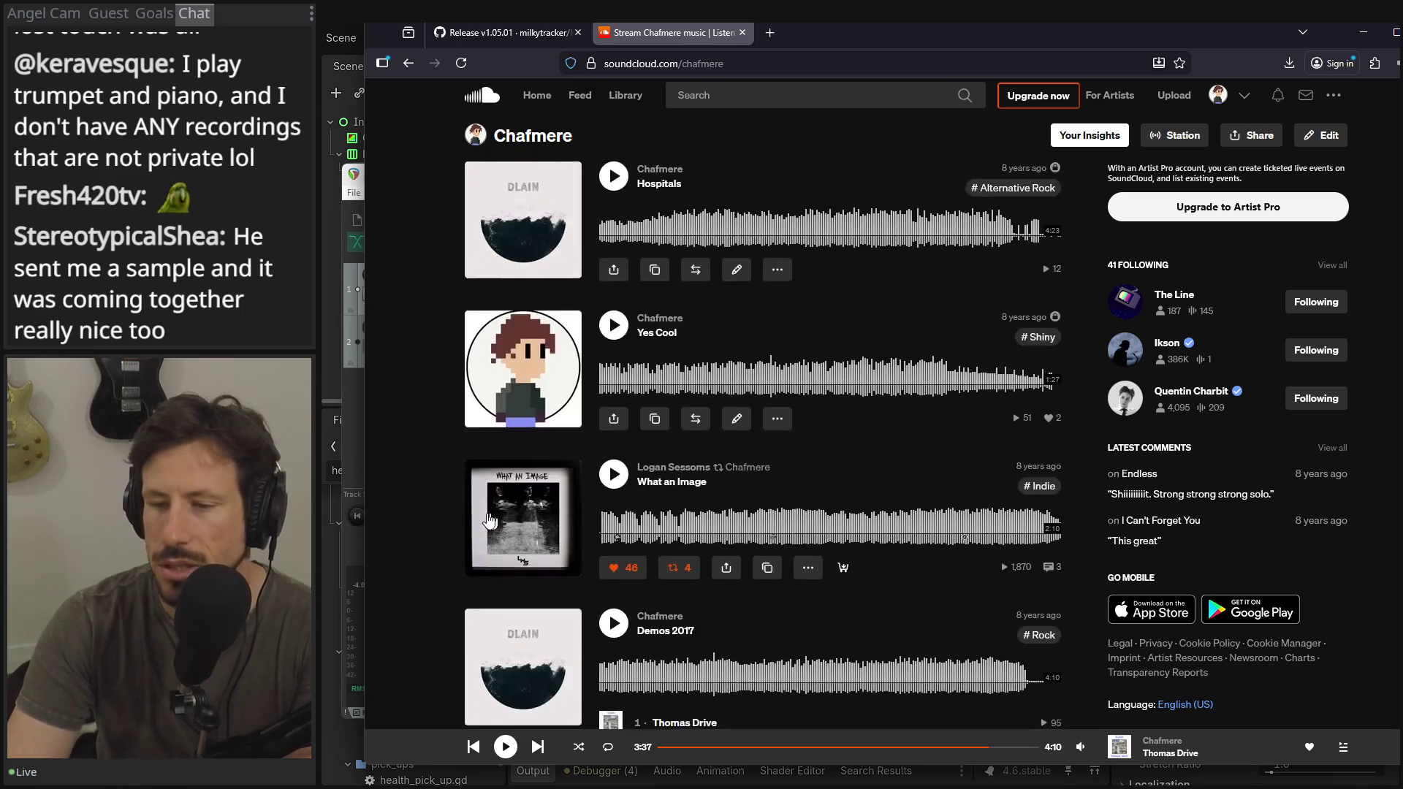
{"action": "scroll", "coordinate": [488, 518], "scroll_direction": "down", "scroll_amount": 15}
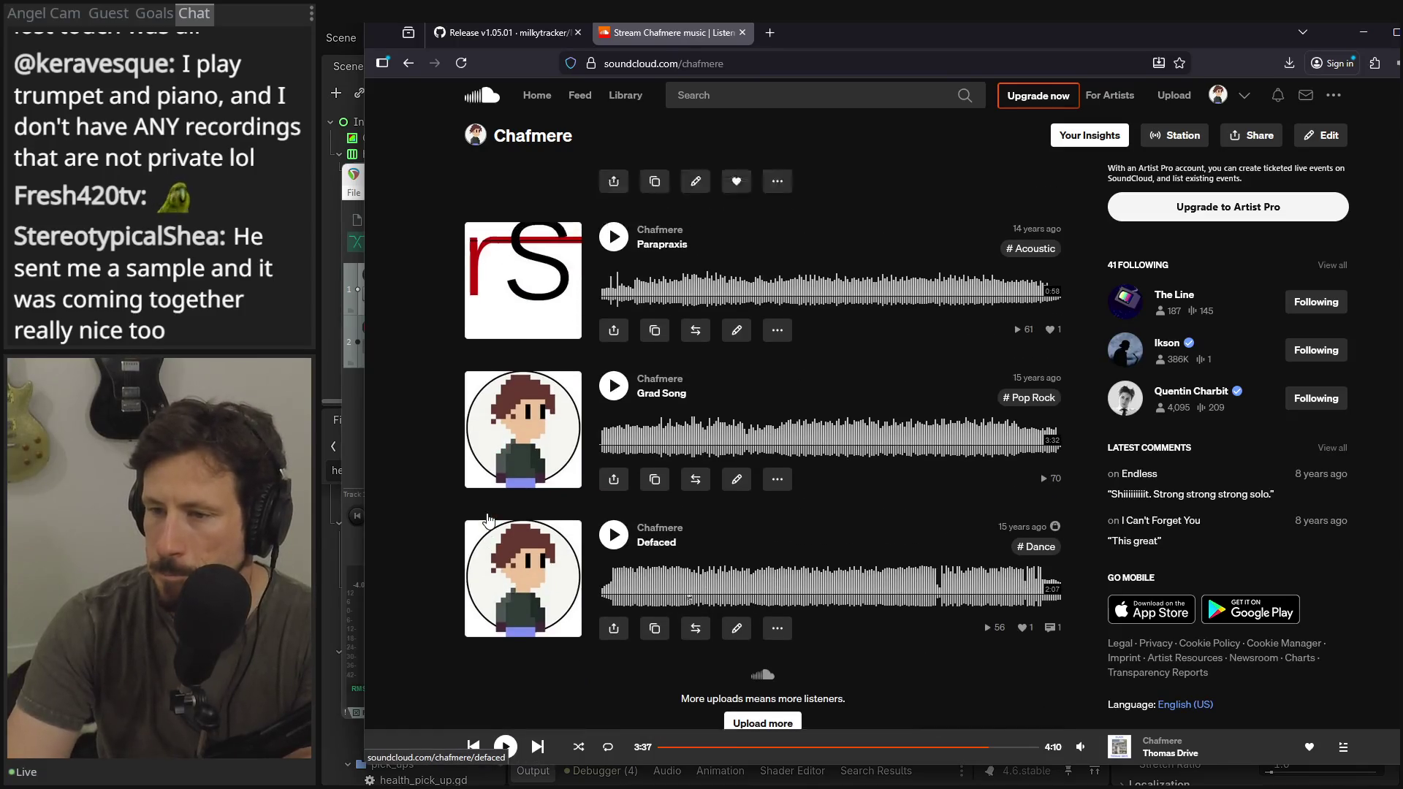
{"action": "scroll", "coordinate": [489, 521], "scroll_direction": "up", "scroll_amount": 5}
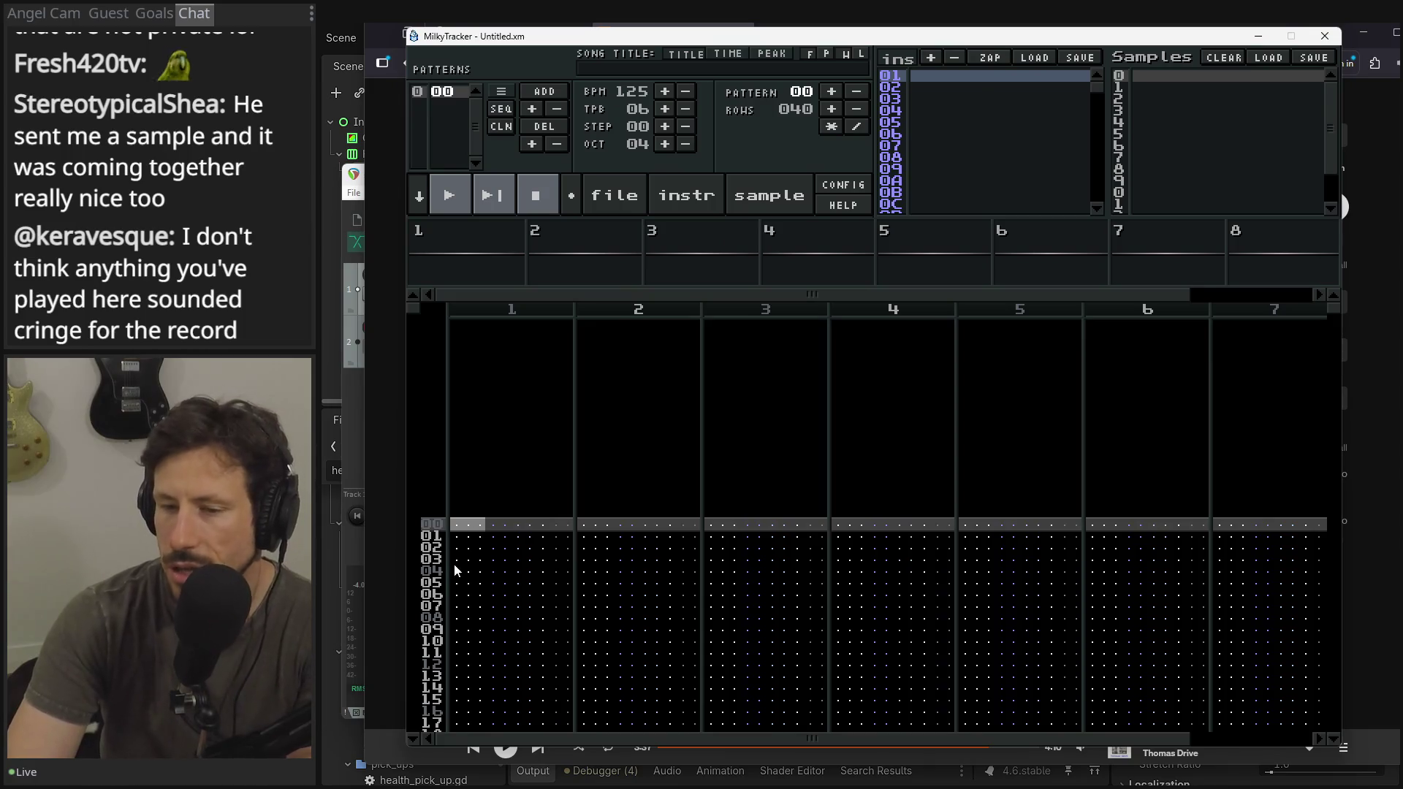
- Close the empty untitled MilkyTracker module so Chafmere's SoundCloud profile is in front
{"action": "scroll", "coordinate": [479, 577], "scroll_direction": "down", "scroll_amount": 11}
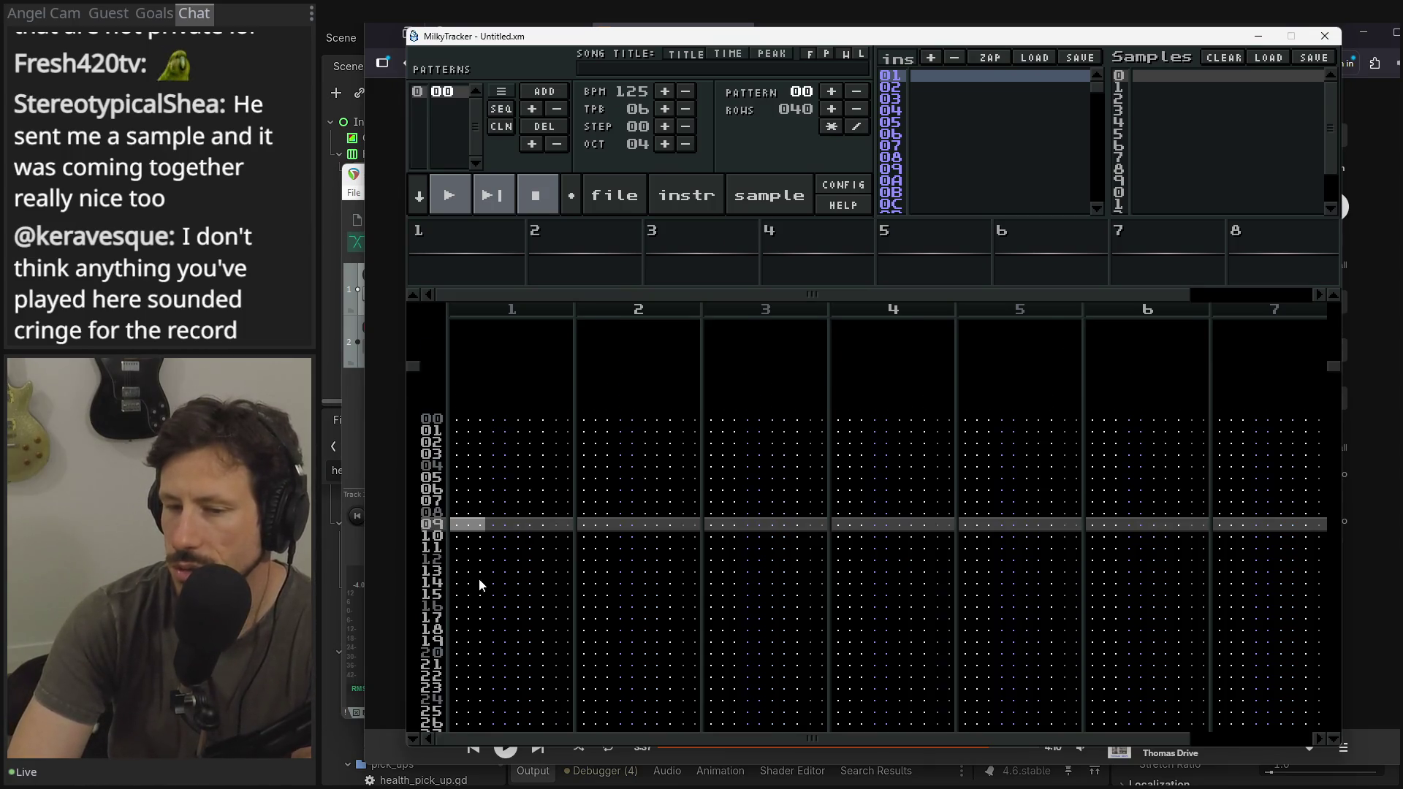
{"action": "scroll", "coordinate": [479, 581], "scroll_direction": "up", "scroll_amount": 11}
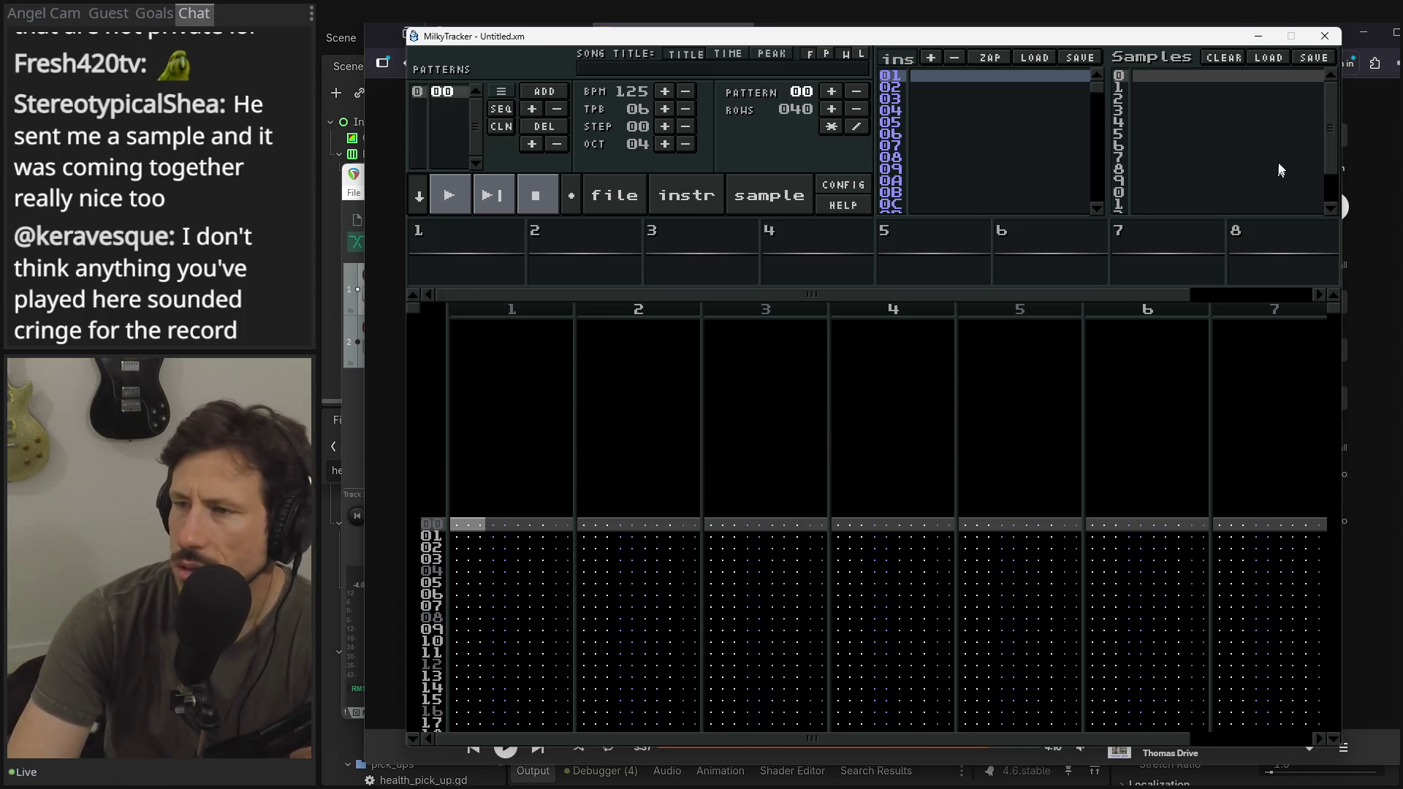
{"action": "left_click", "coordinate": [1325, 36]}
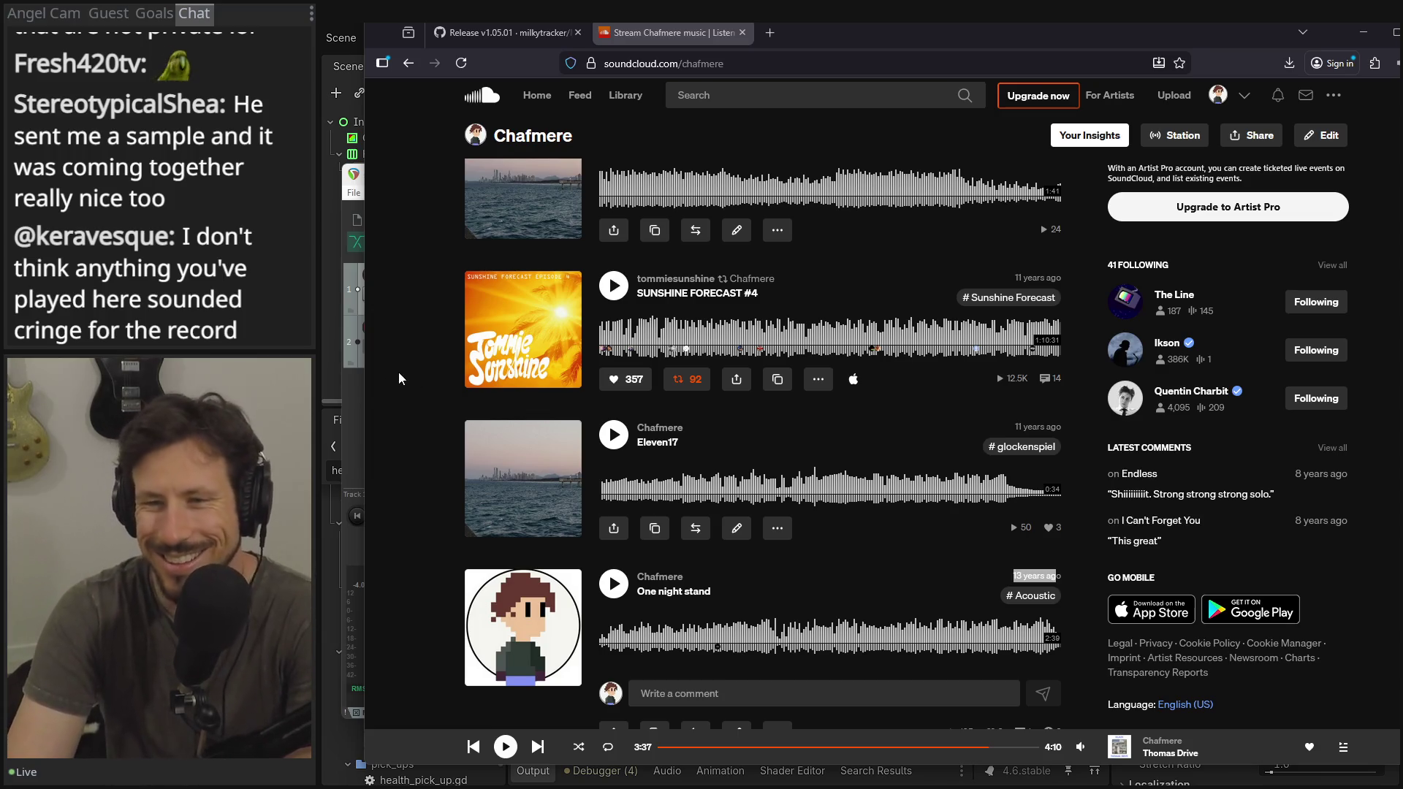
{"action": "scroll", "coordinate": [399, 373], "scroll_direction": "down", "scroll_amount": 15}
{"action": "scroll", "coordinate": [402, 370], "scroll_direction": "up", "scroll_amount": 10}
{"action": "scroll", "coordinate": [402, 370], "scroll_direction": "up", "scroll_amount": 10}
{"action": "scroll", "coordinate": [402, 376], "scroll_direction": "down", "scroll_amount": 3}
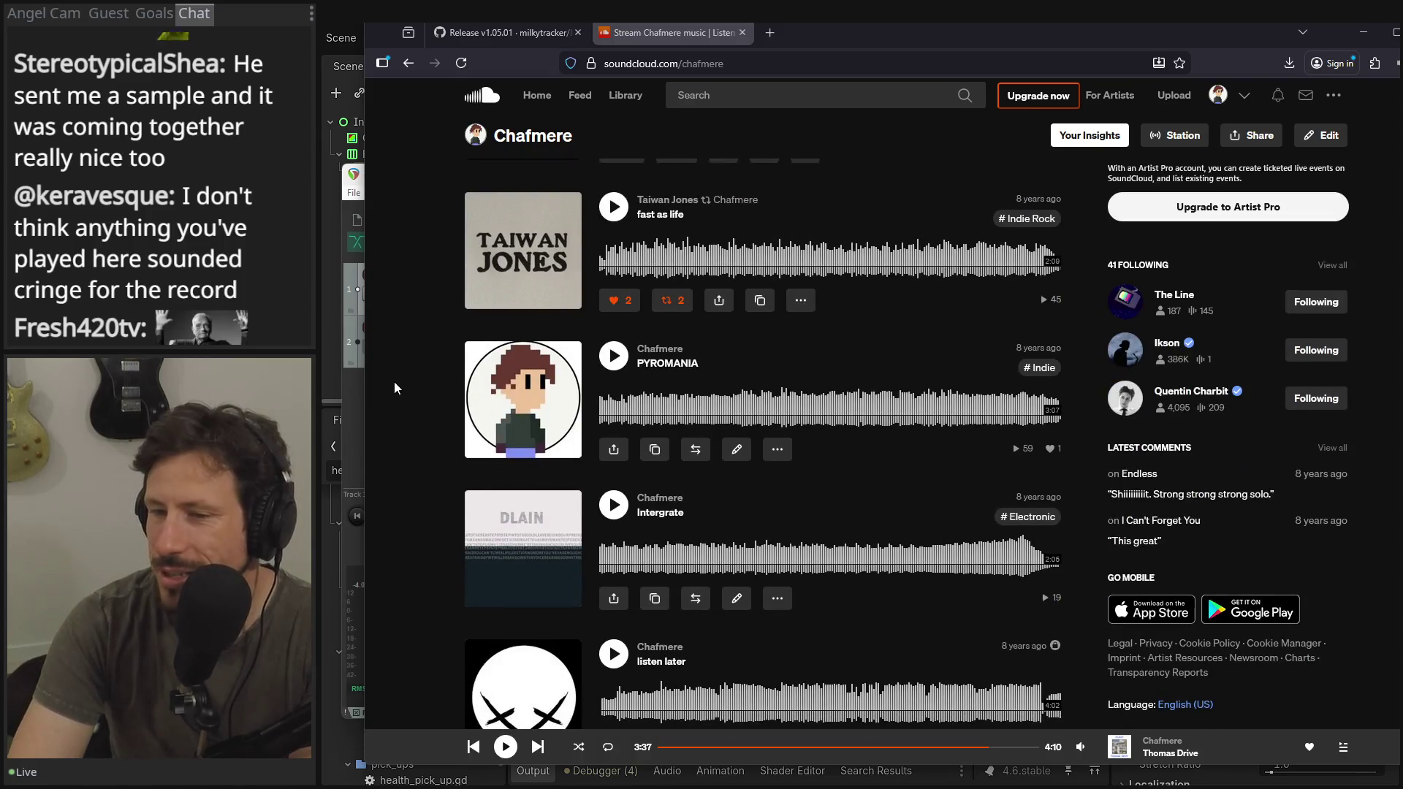
{"action": "scroll", "coordinate": [394, 383], "scroll_direction": "up", "scroll_amount": 4}
{"action": "scroll", "coordinate": [401, 391], "scroll_direction": "down", "scroll_amount": 2}
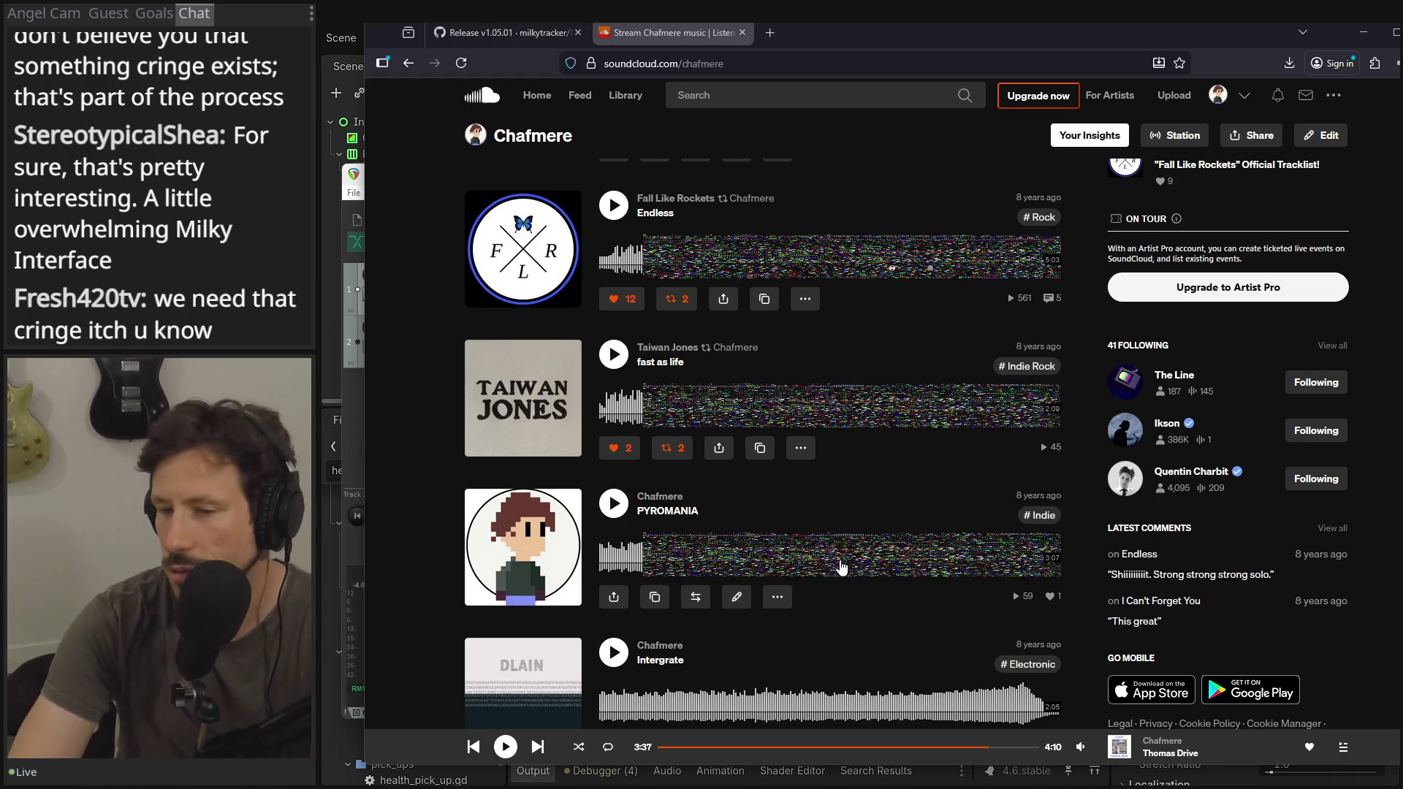
{"action": "left_click", "coordinate": [613, 503]}
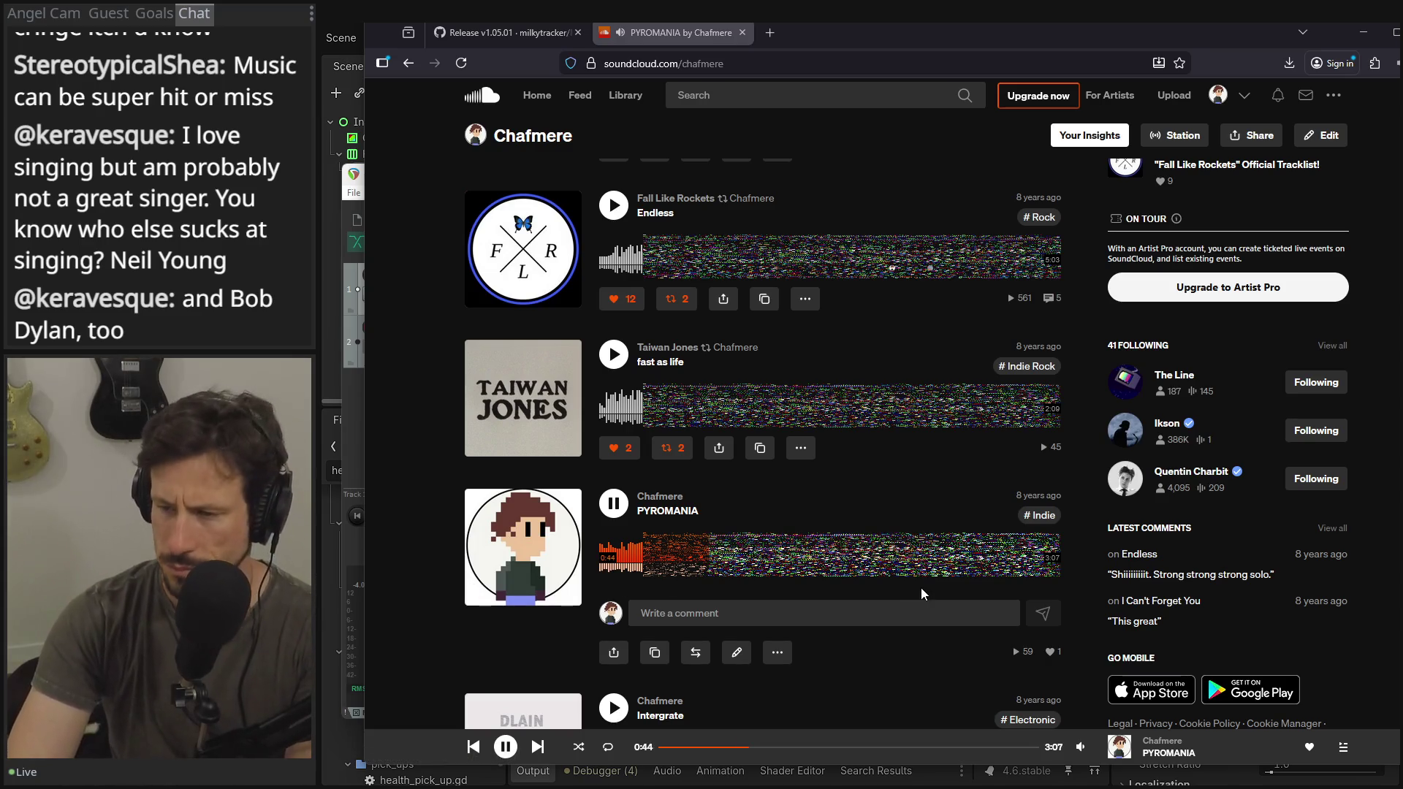
- Pause PYROMANIA on Chafmere's SoundCloud profile at 1:00 of 3:07
{"action": "mouse_move", "coordinate": [1081, 747]}
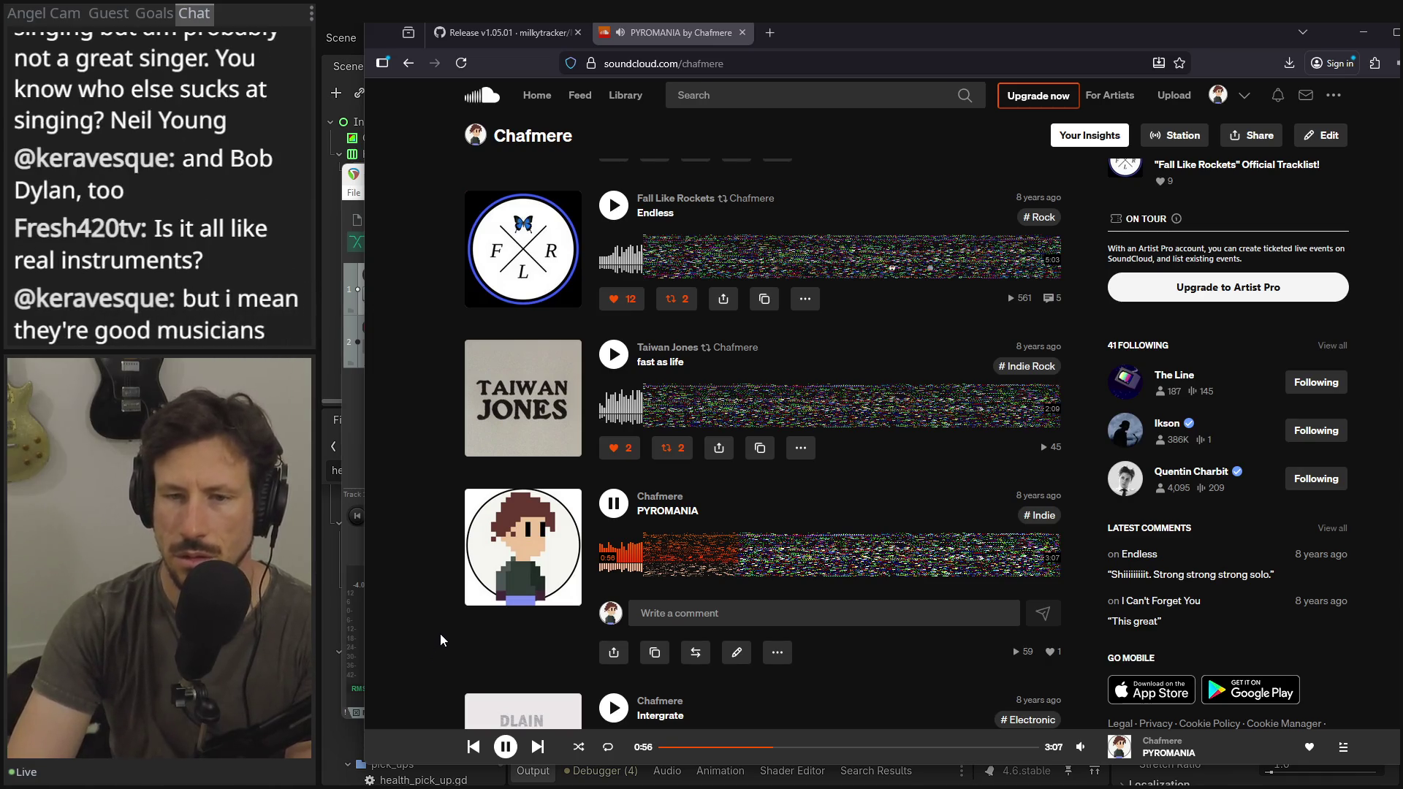
{"action": "left_click", "coordinate": [605, 514]}
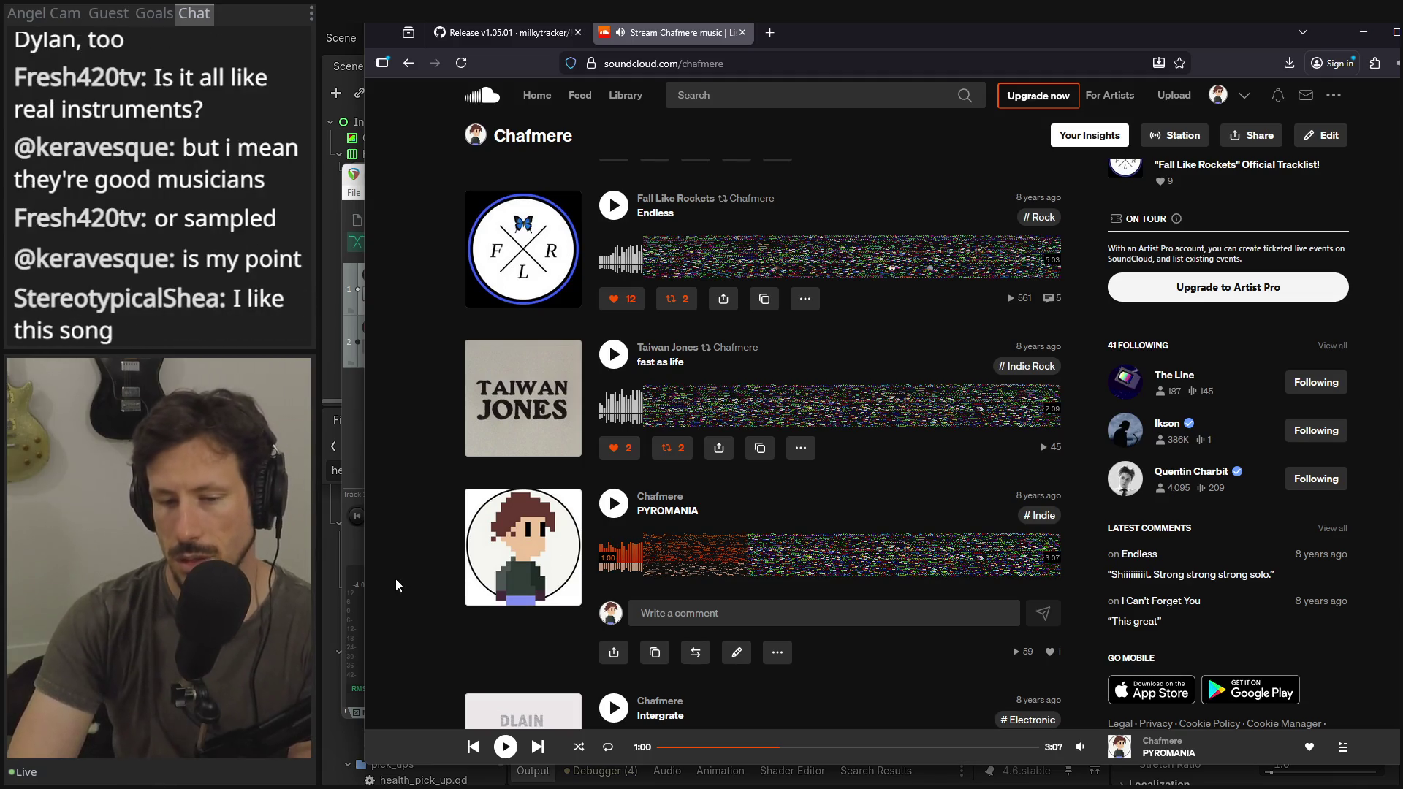
- Resume PYROMANIA from 1:00, pause it at 1:27, then browse the artist's track list
{"action": "left_click", "coordinate": [614, 504]}
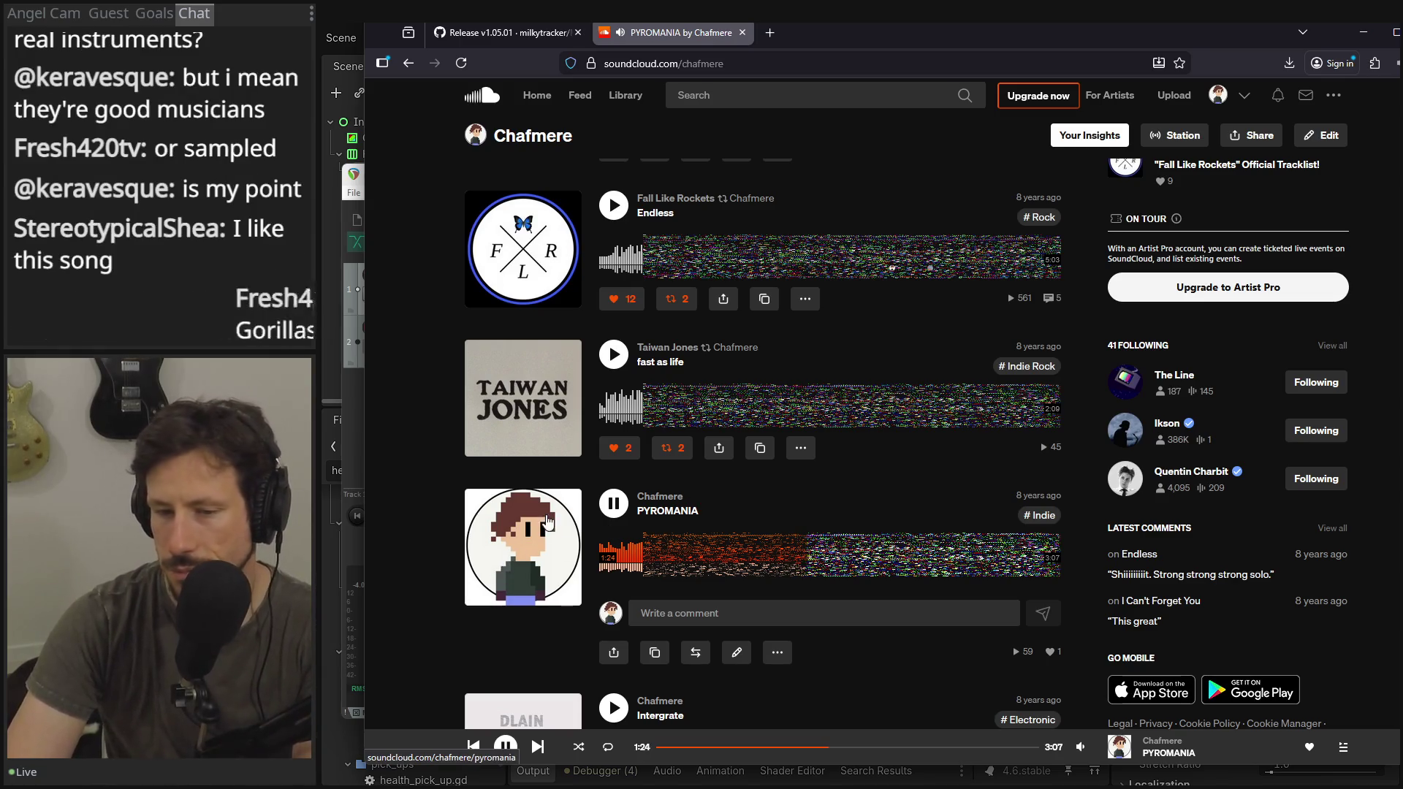
{"action": "left_click", "coordinate": [614, 510]}
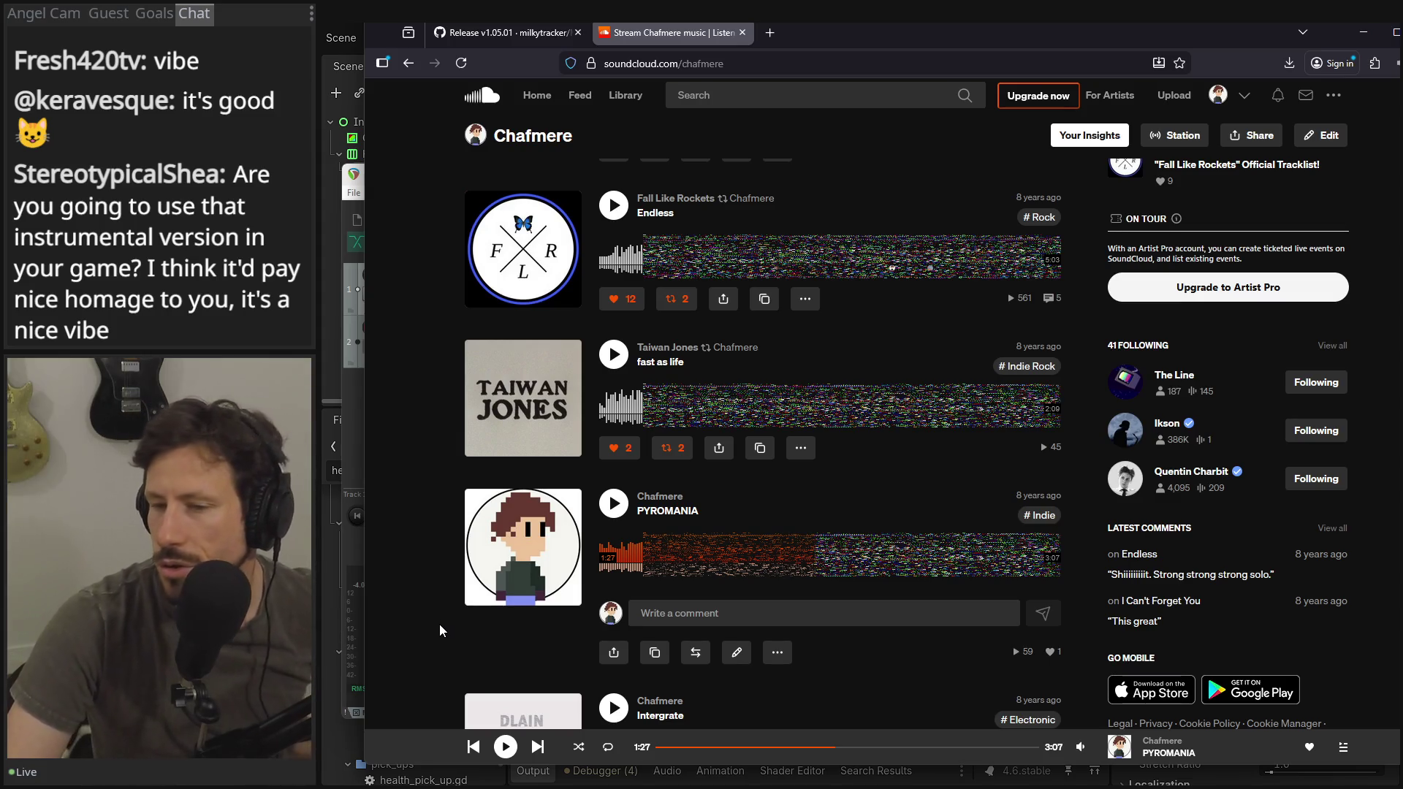
{"action": "scroll", "coordinate": [440, 624], "scroll_direction": "down", "scroll_amount": 4}
{"action": "scroll", "coordinate": [440, 624], "scroll_direction": "down", "scroll_amount": 7}
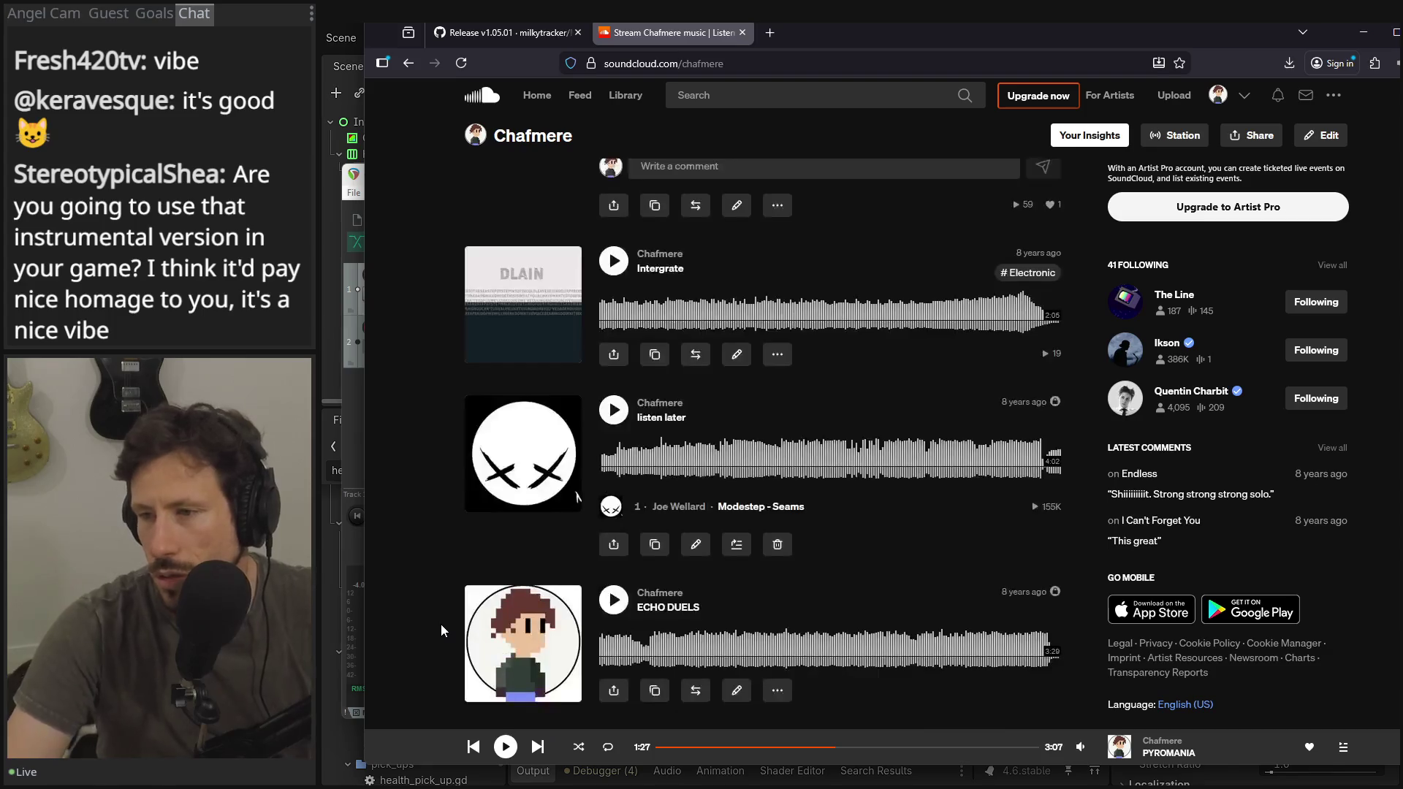
{"action": "scroll", "coordinate": [402, 585], "scroll_direction": "down", "scroll_amount": 5}
{"action": "scroll", "coordinate": [402, 585], "scroll_direction": "up", "scroll_amount": 11}
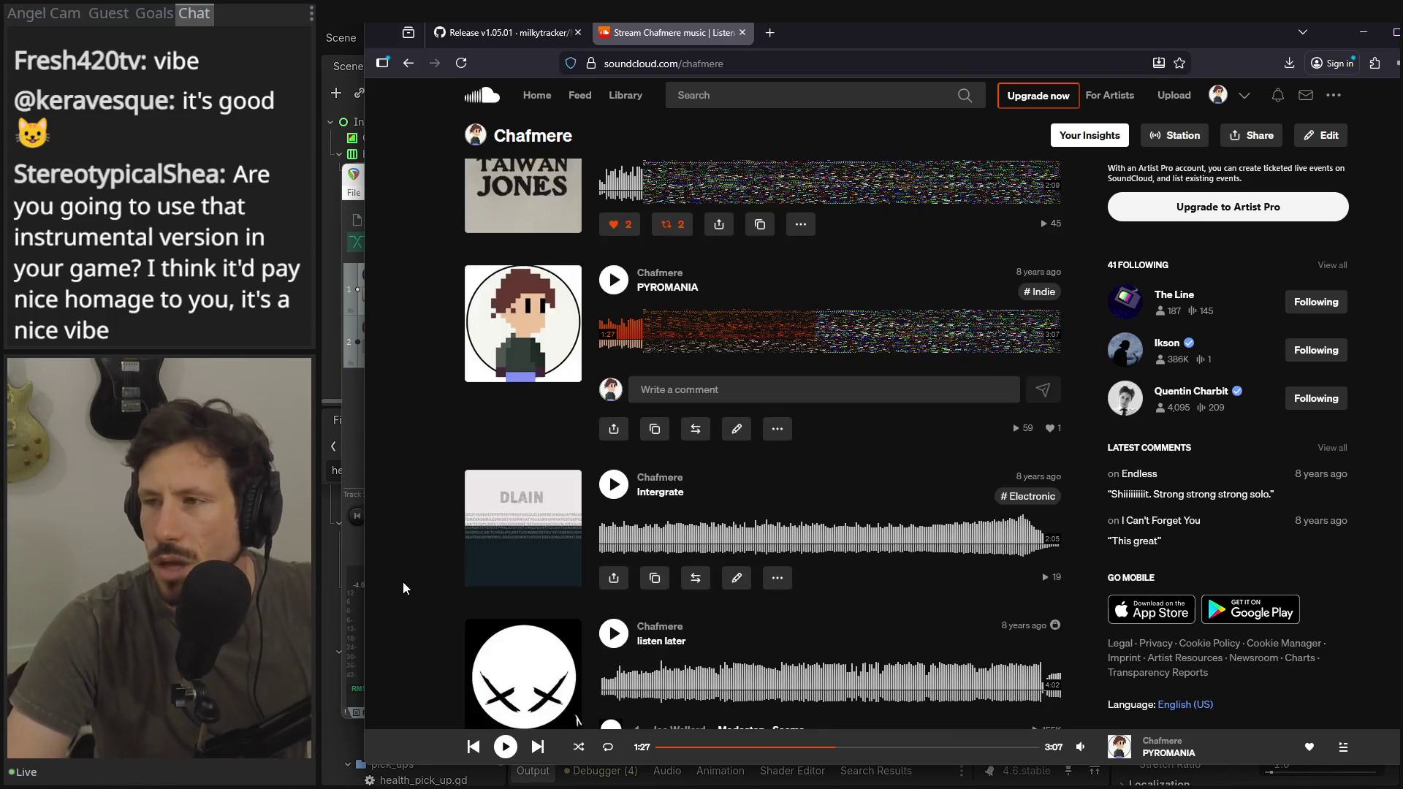
- Minimize Firefox and REAPER to reveal Godot's unsaved in_game_menu scene
{"action": "left_click", "coordinate": [1363, 33]}
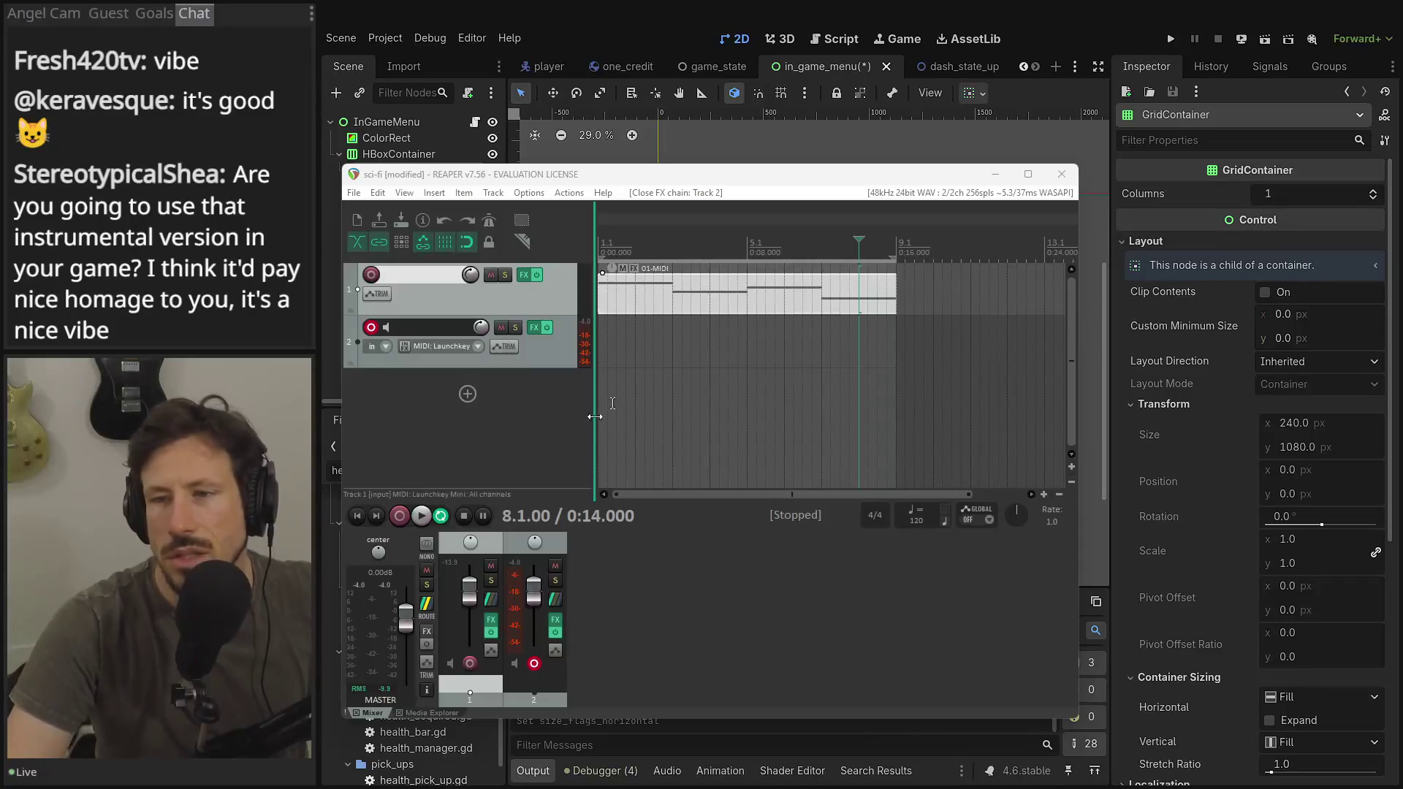
{"action": "left_click", "coordinate": [994, 174]}
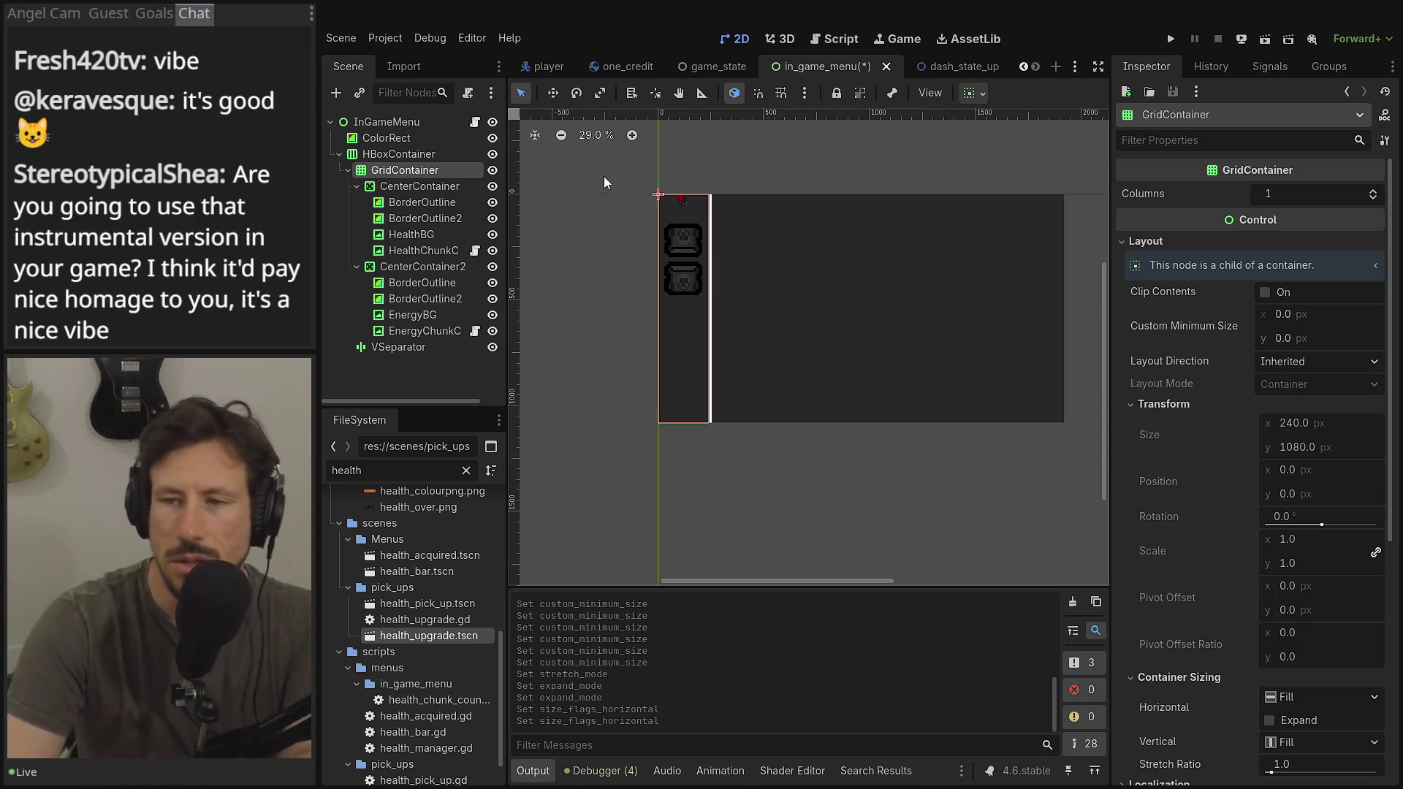
{"action": "scroll", "coordinate": [662, 257], "scroll_direction": "up", "scroll_amount": 6}
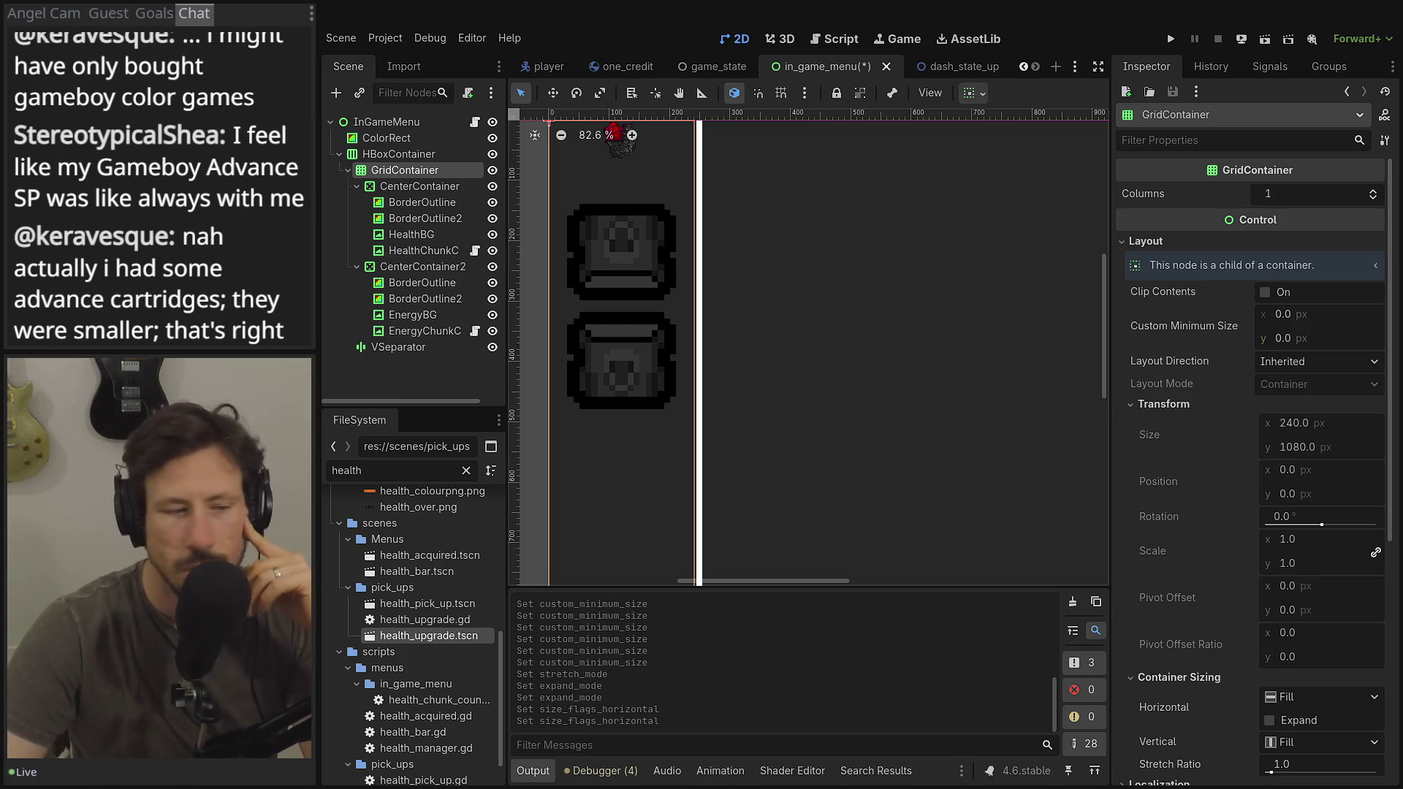
- Run the project with F5 to test the in-game menu
{"action": "key", "text": "F5"}
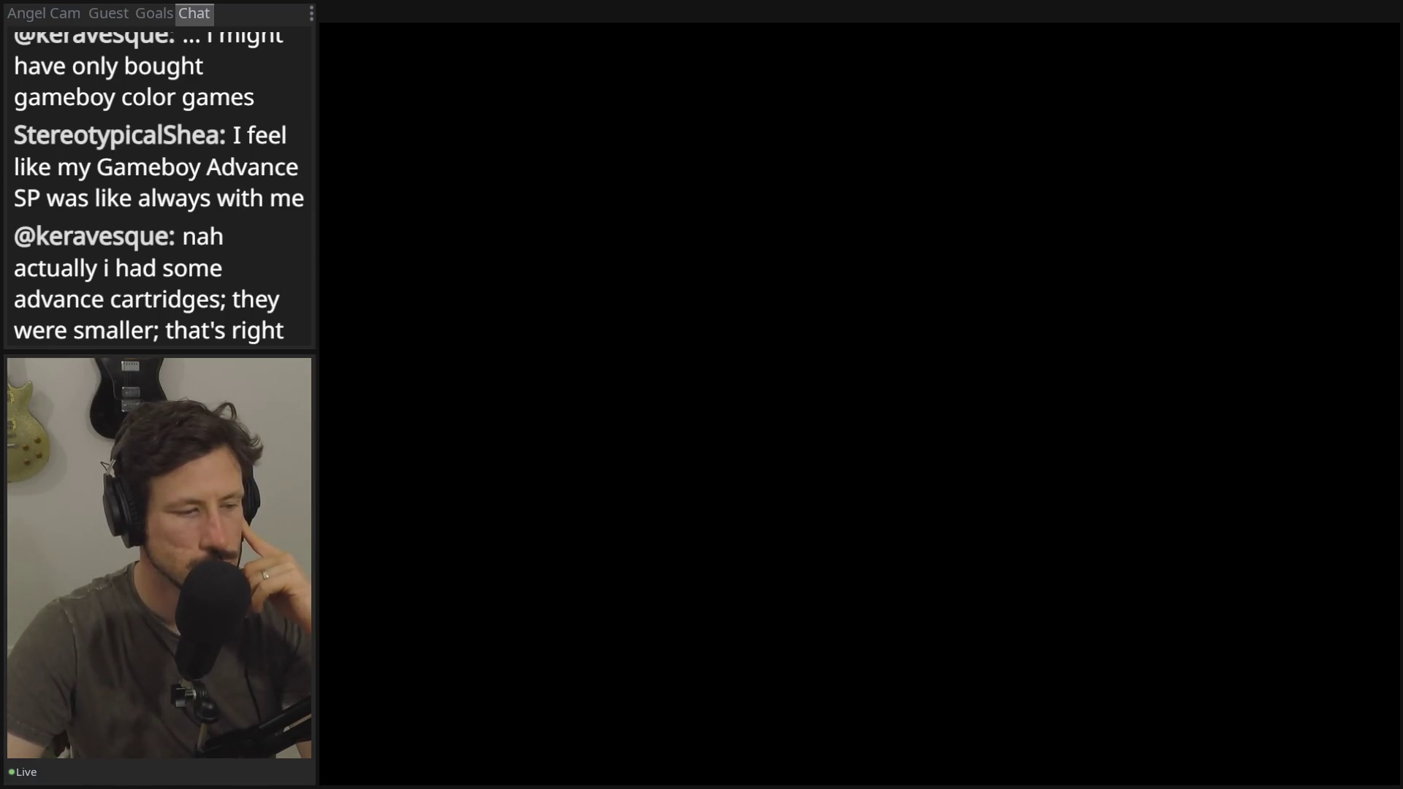
- Stop the running game with F8 and return to the in_game_menu editor
{"action": "key", "text": "F8"}
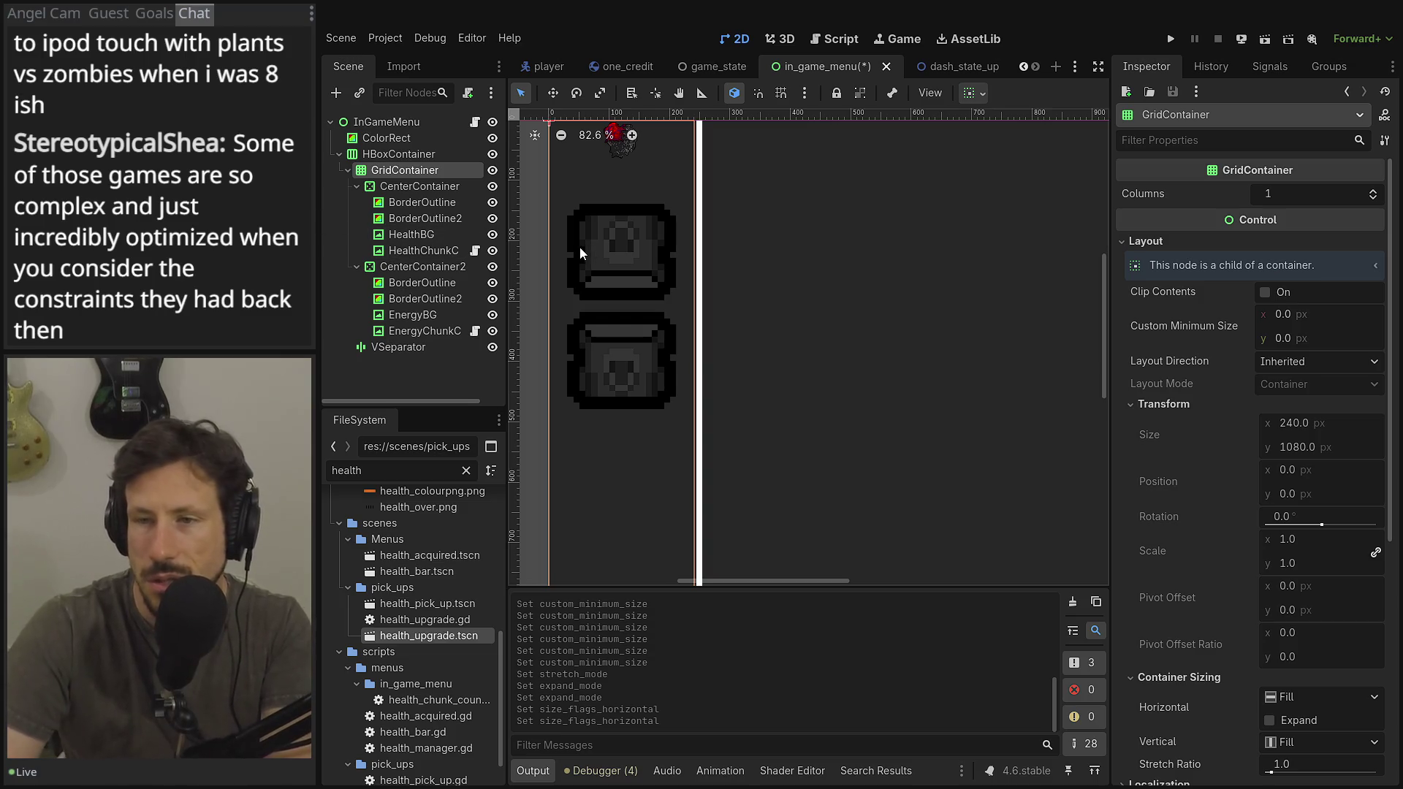
- Select HealthChunkCounter to inspect its 64×64 atlas region taken from x 64
{"action": "scroll", "coordinate": [648, 300], "scroll_direction": "up", "scroll_amount": 1}
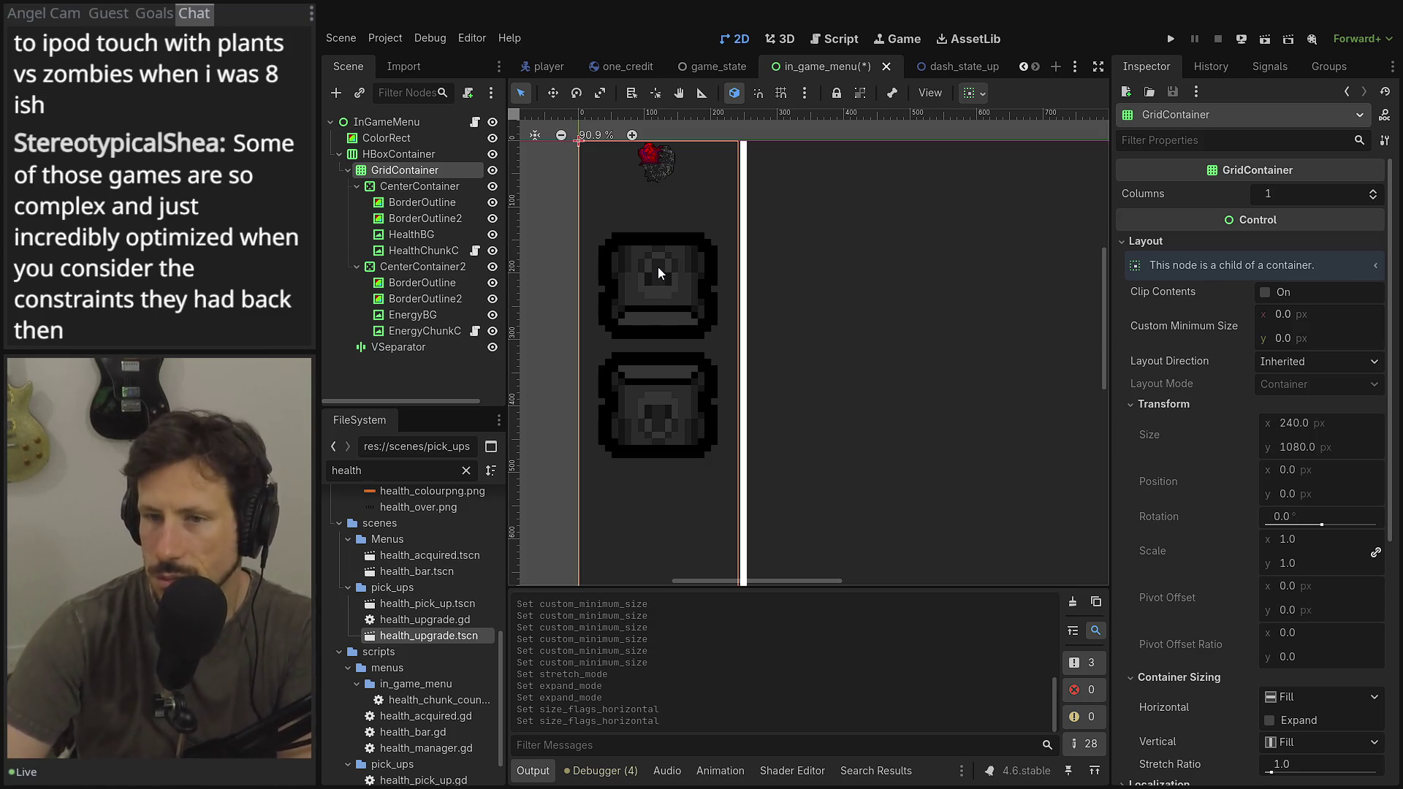
{"action": "left_click", "coordinate": [410, 249]}
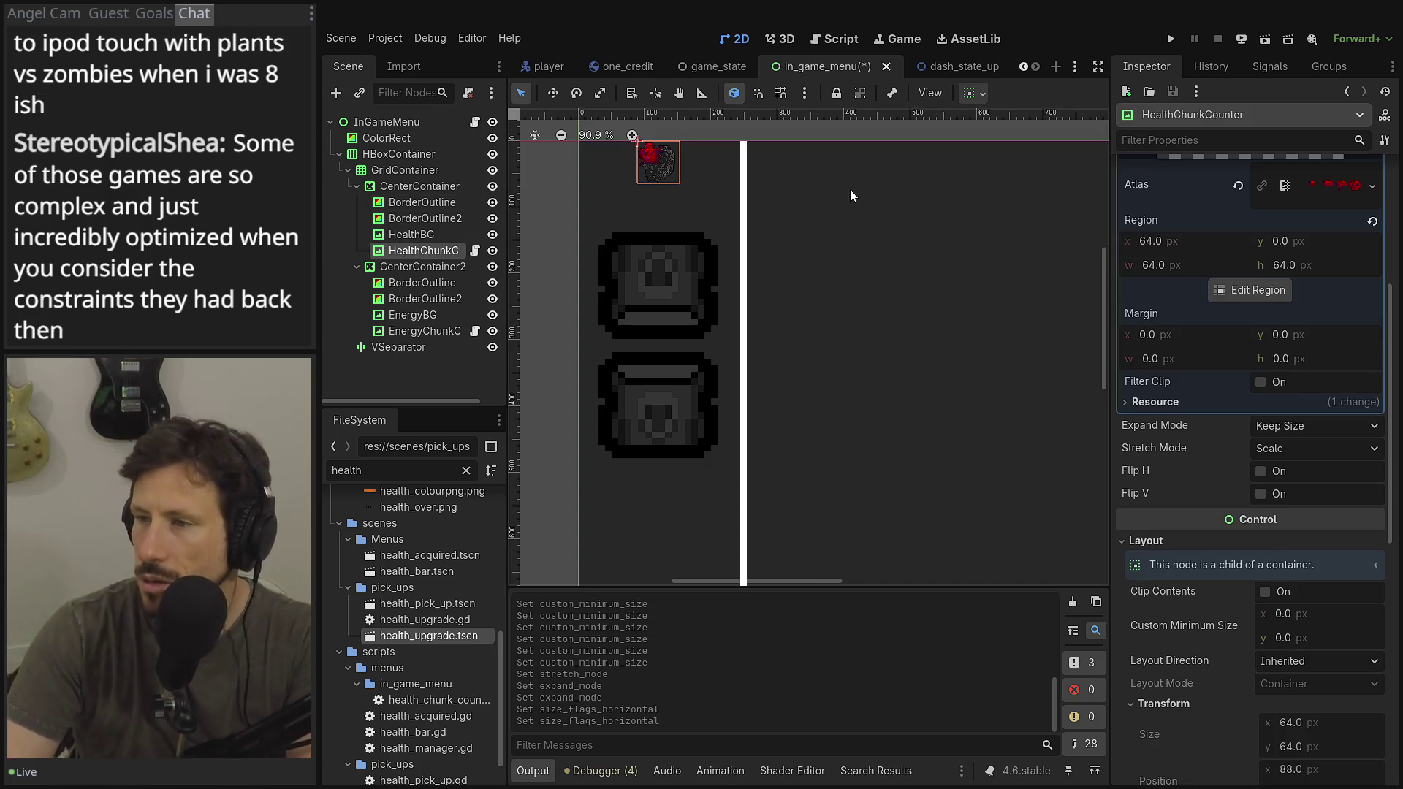
- Switch from Godot to Aseprite showing the ChunkCounter.ase heart-chunk sprite
{"action": "scroll", "coordinate": [1234, 345], "scroll_direction": "up", "scroll_amount": 5}
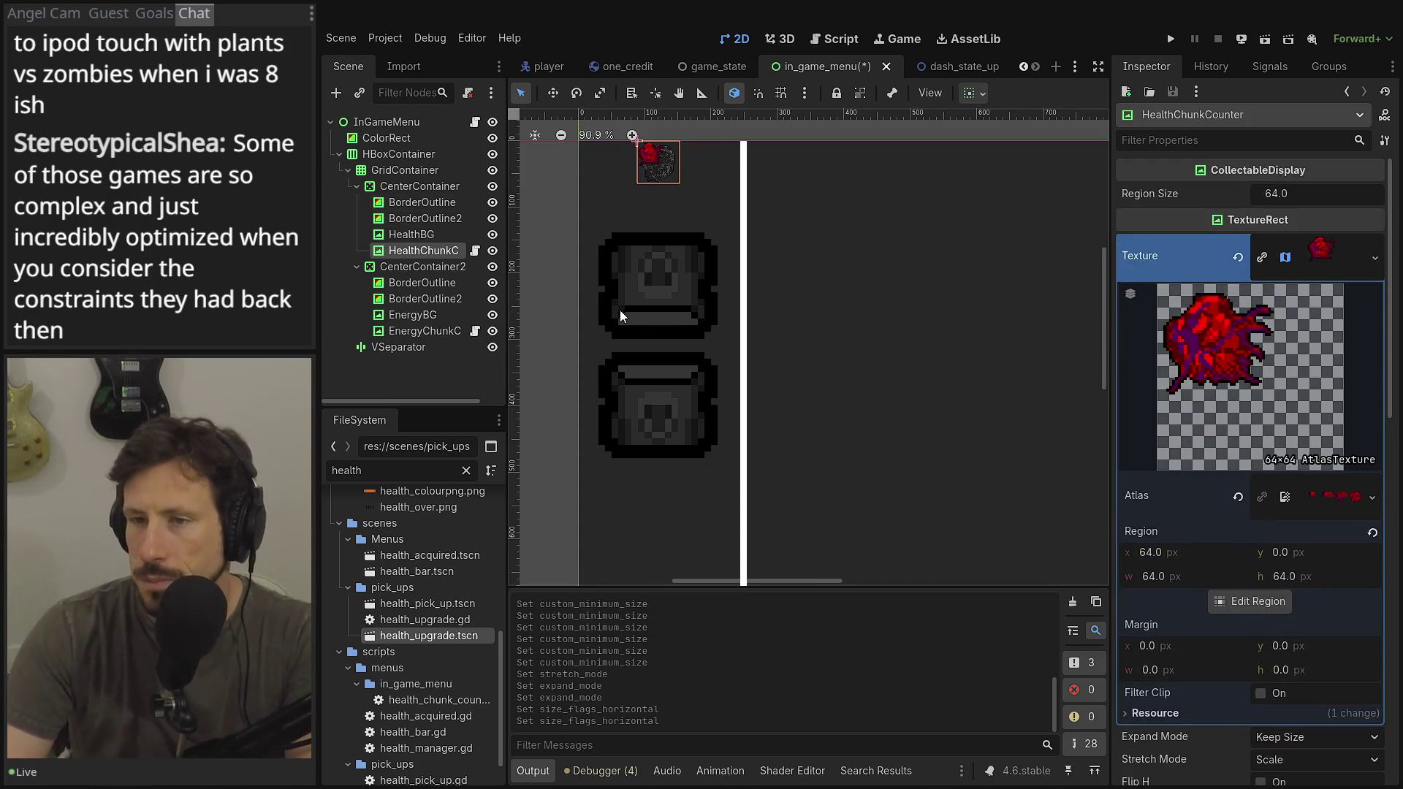
{"action": "scroll", "coordinate": [621, 309], "scroll_direction": "down", "scroll_amount": 2}
{"action": "scroll", "coordinate": [621, 309], "scroll_direction": "down", "scroll_amount": 1}
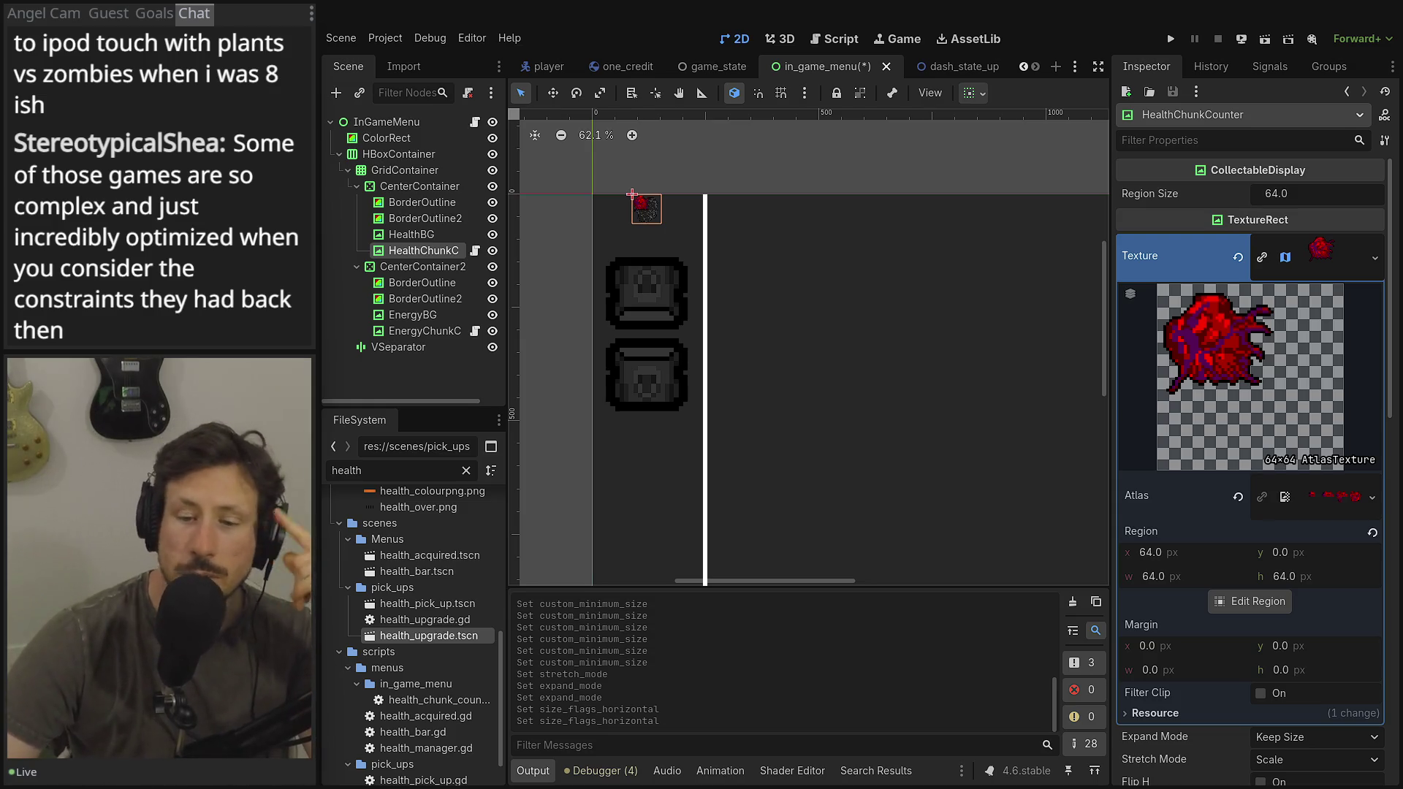
{"action": "key", "text": "alt+Tab"}
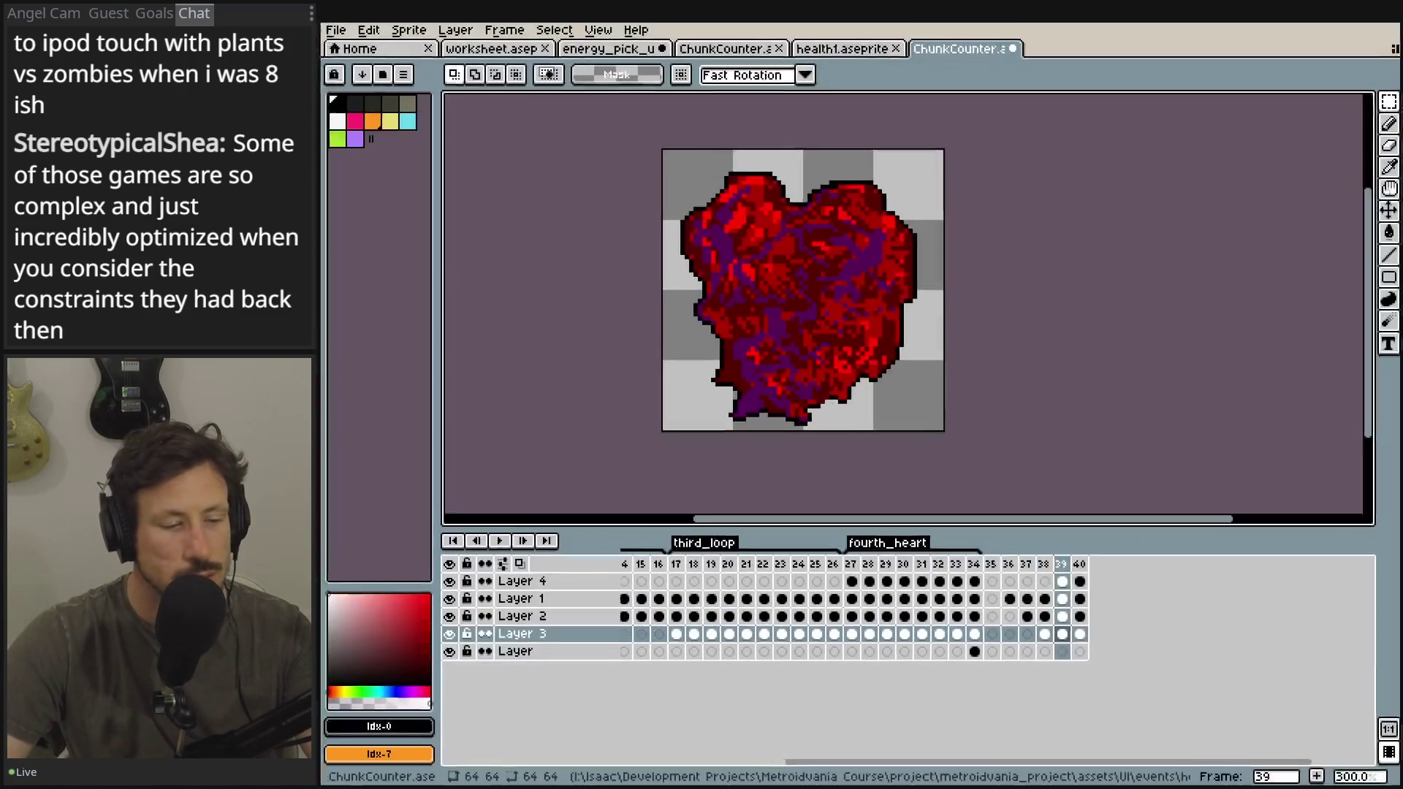
- Reopen worksheet.aseprite from the recent files and pan its office scene into view
{"action": "left_click", "coordinate": [351, 31]}
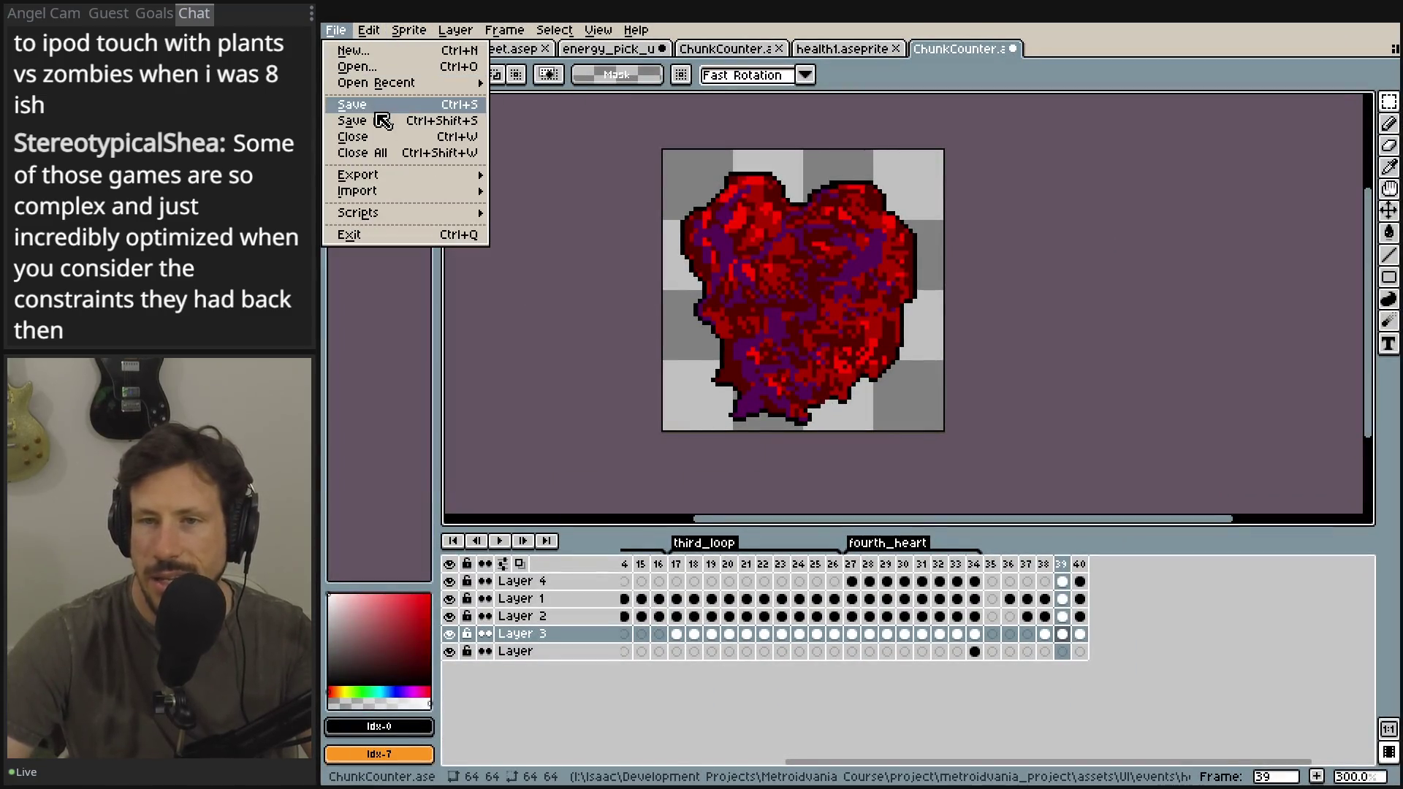
{"action": "mouse_move", "coordinate": [382, 84]}
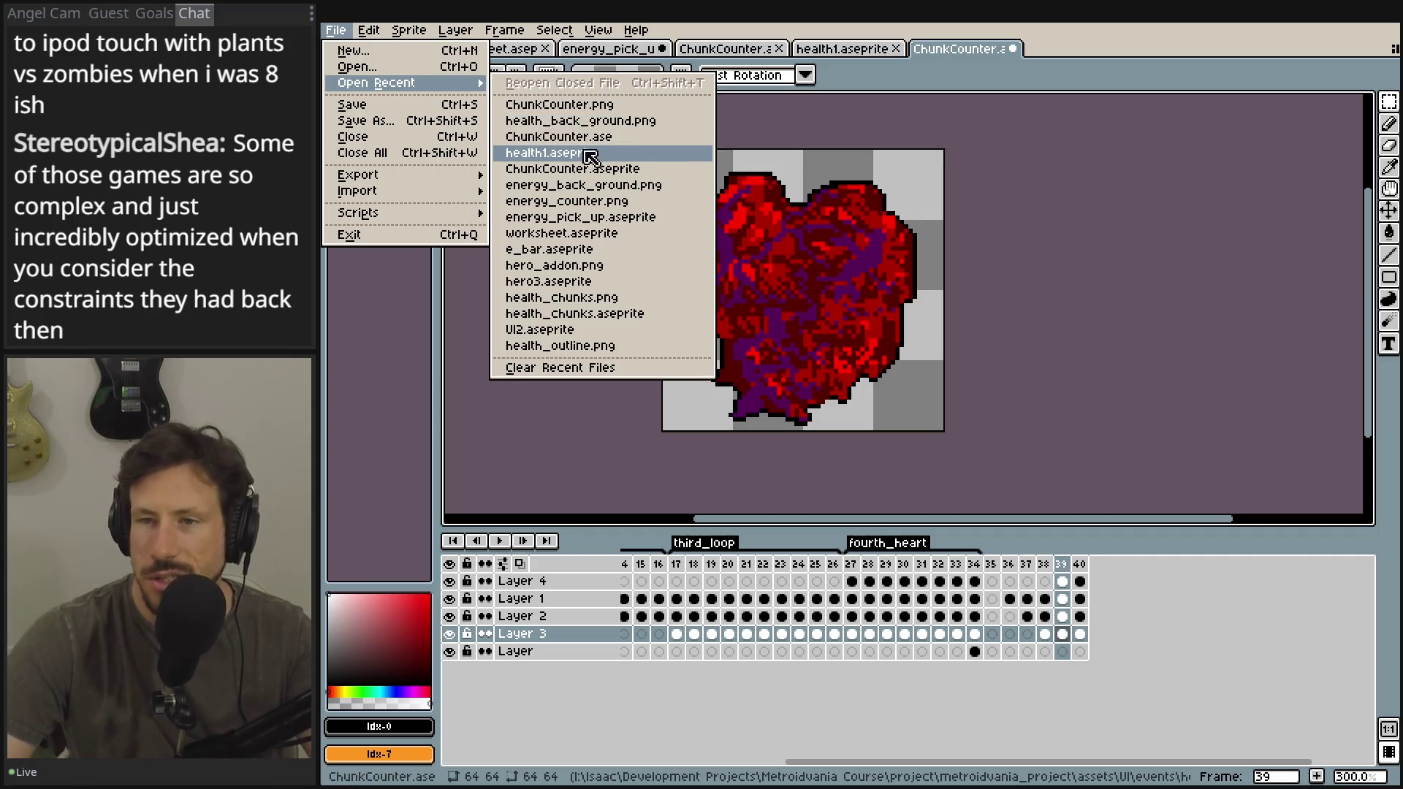
{"action": "left_click", "coordinate": [648, 234]}
{"action": "scroll", "coordinate": [658, 256], "scroll_direction": "up", "scroll_amount": 4}
{"action": "left_click_drag", "start_coordinate": [669, 279], "coordinate": [856, 242]}
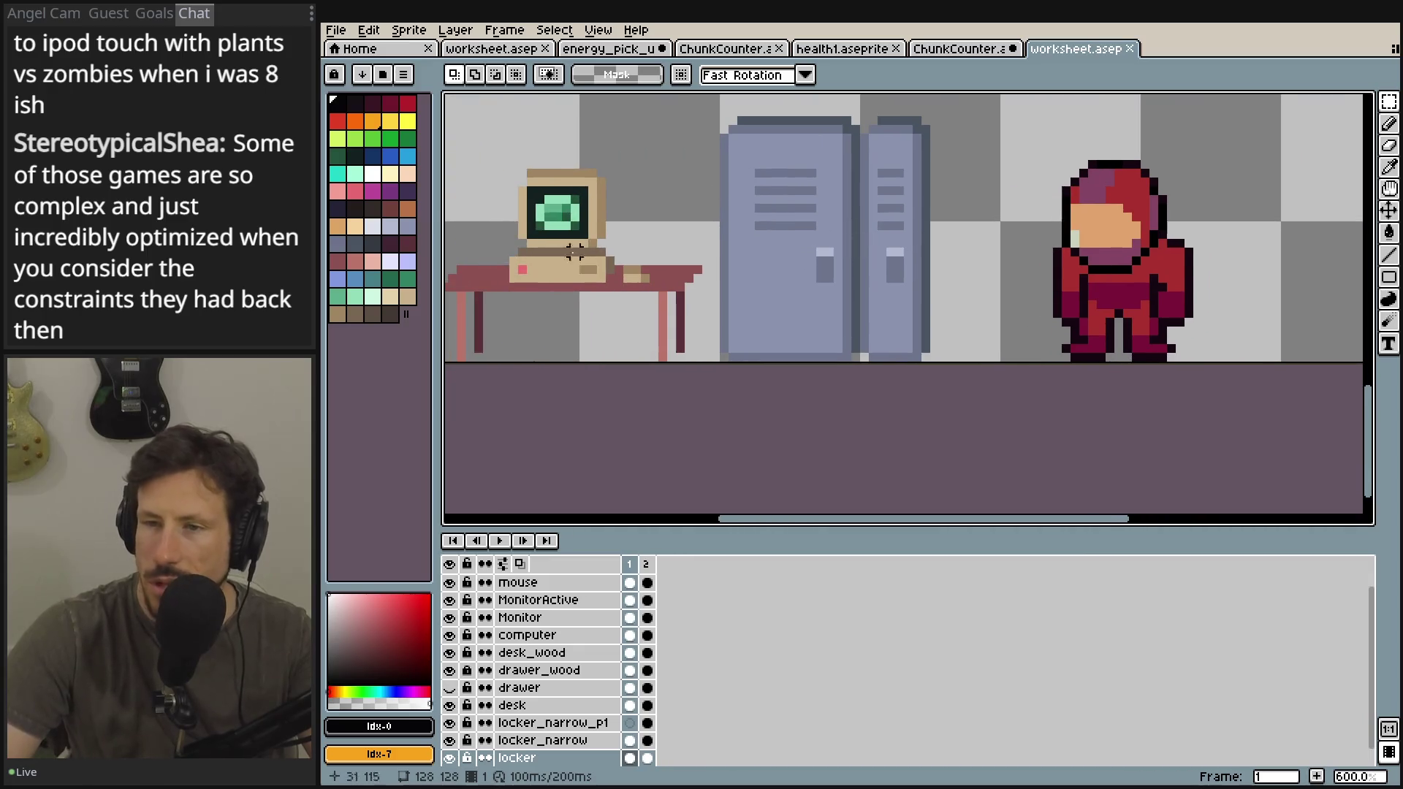
{"action": "mouse_move", "coordinate": [439, 229]}
{"action": "left_mouse_down"}
{"action": "mouse_move", "coordinate": [736, 213]}
{"action": "mouse_move", "coordinate": [447, 212]}
{"action": "left_mouse_up"}
{"action": "left_click_drag", "start_coordinate": [539, 268], "coordinate": [824, 319]}
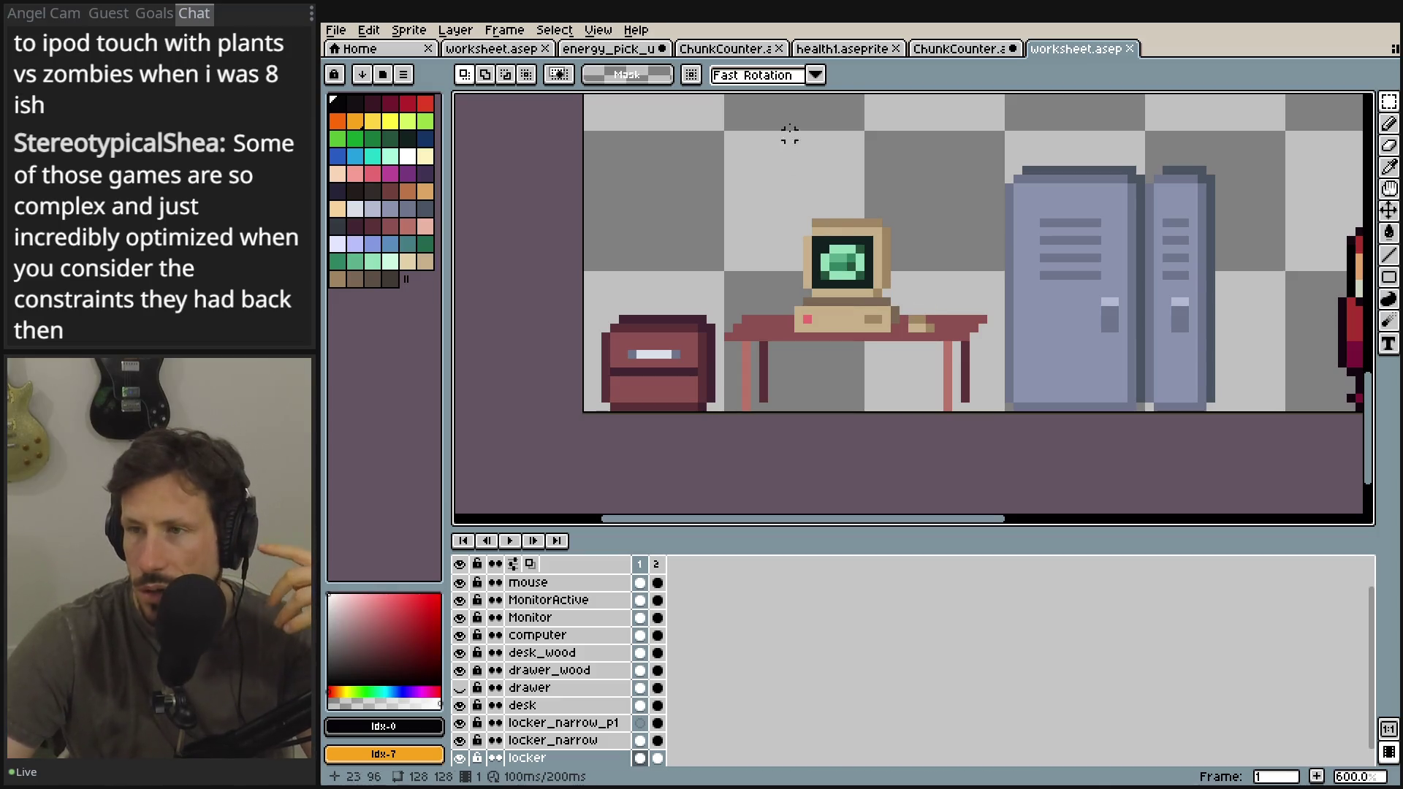
- Close the other tabs, saving ChunkCounter and energy_pick_up, leaving only worksheet.aseprite
{"action": "left_click", "coordinate": [1138, 49]}
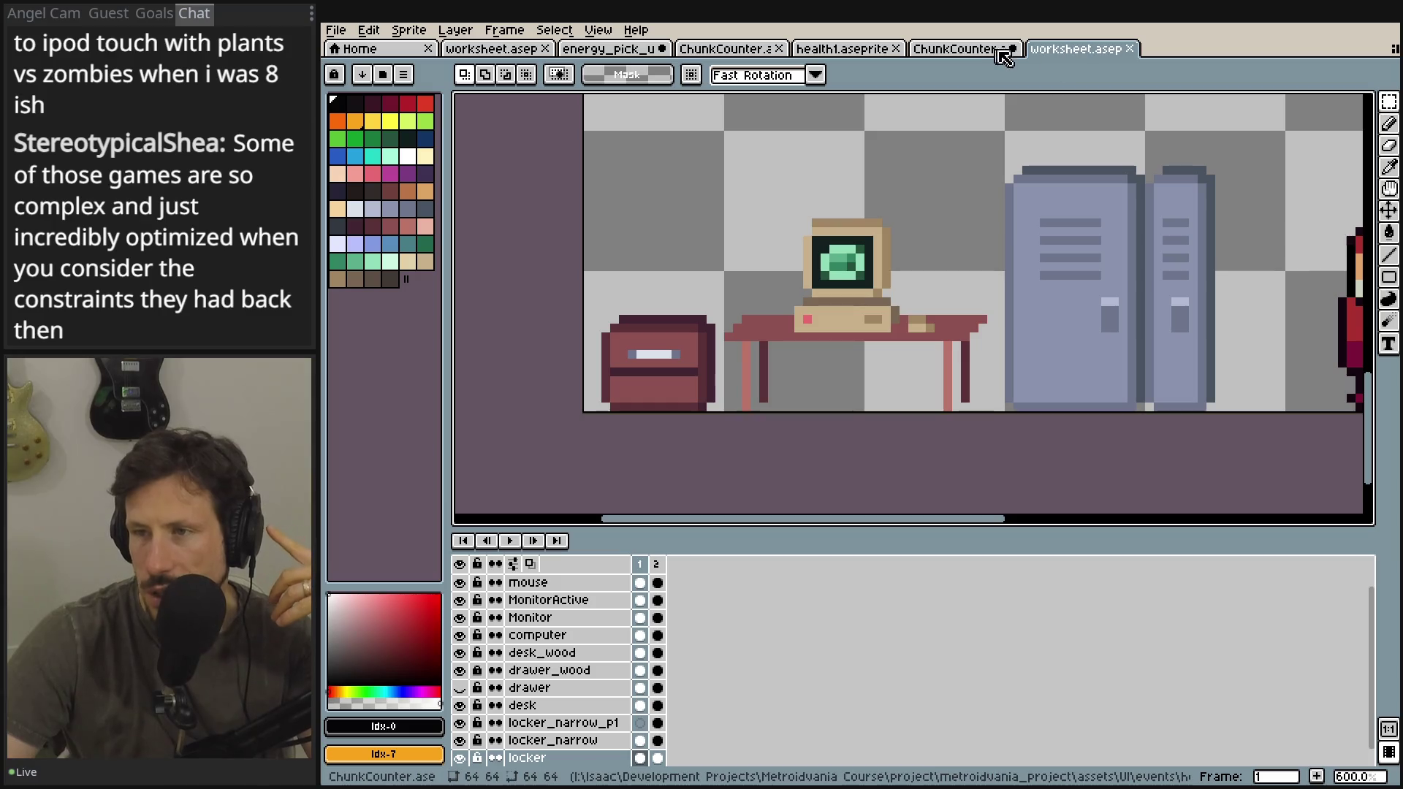
{"action": "left_click", "coordinate": [1012, 48]}
{"action": "left_click", "coordinate": [767, 439]}
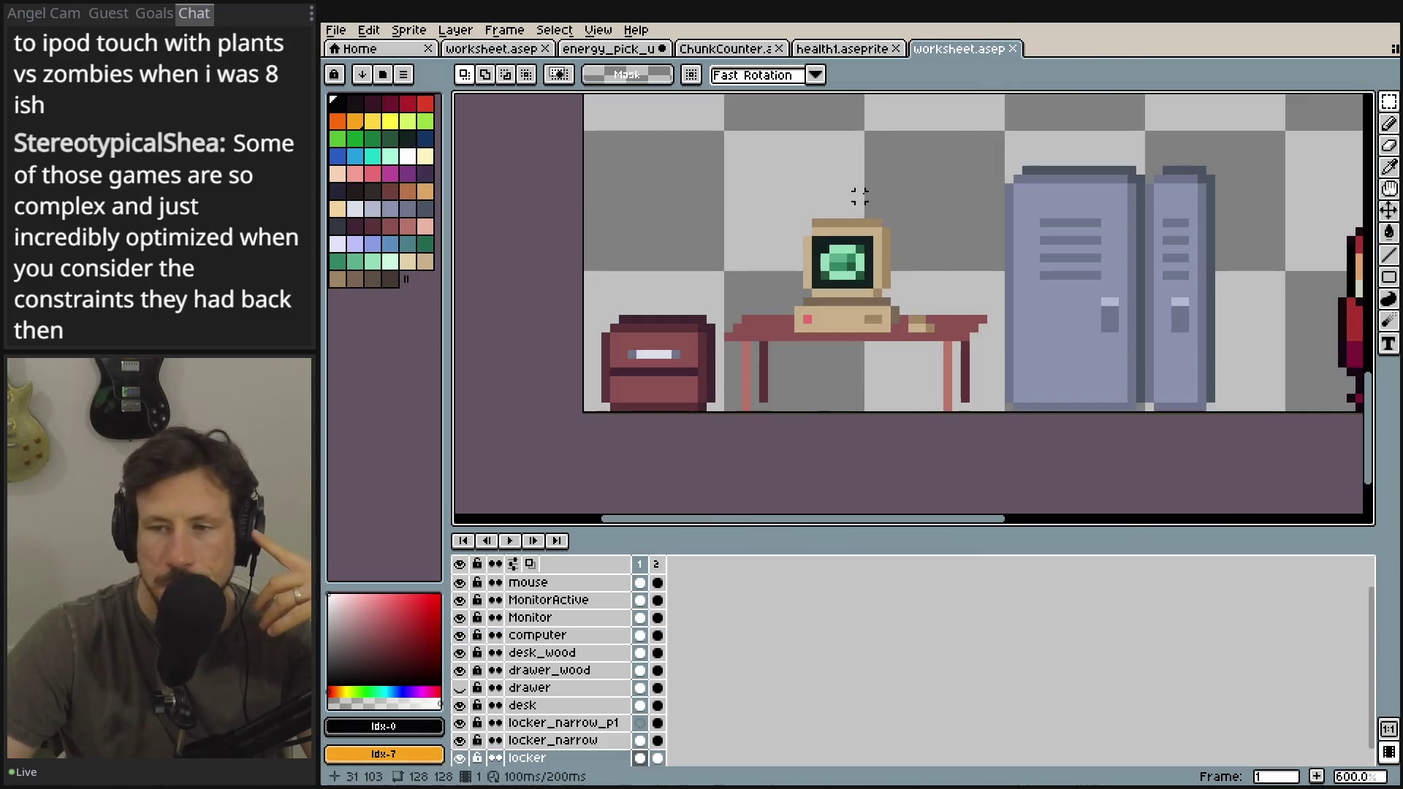
{"action": "left_click", "coordinate": [1013, 49]}
{"action": "left_click", "coordinate": [661, 48]}
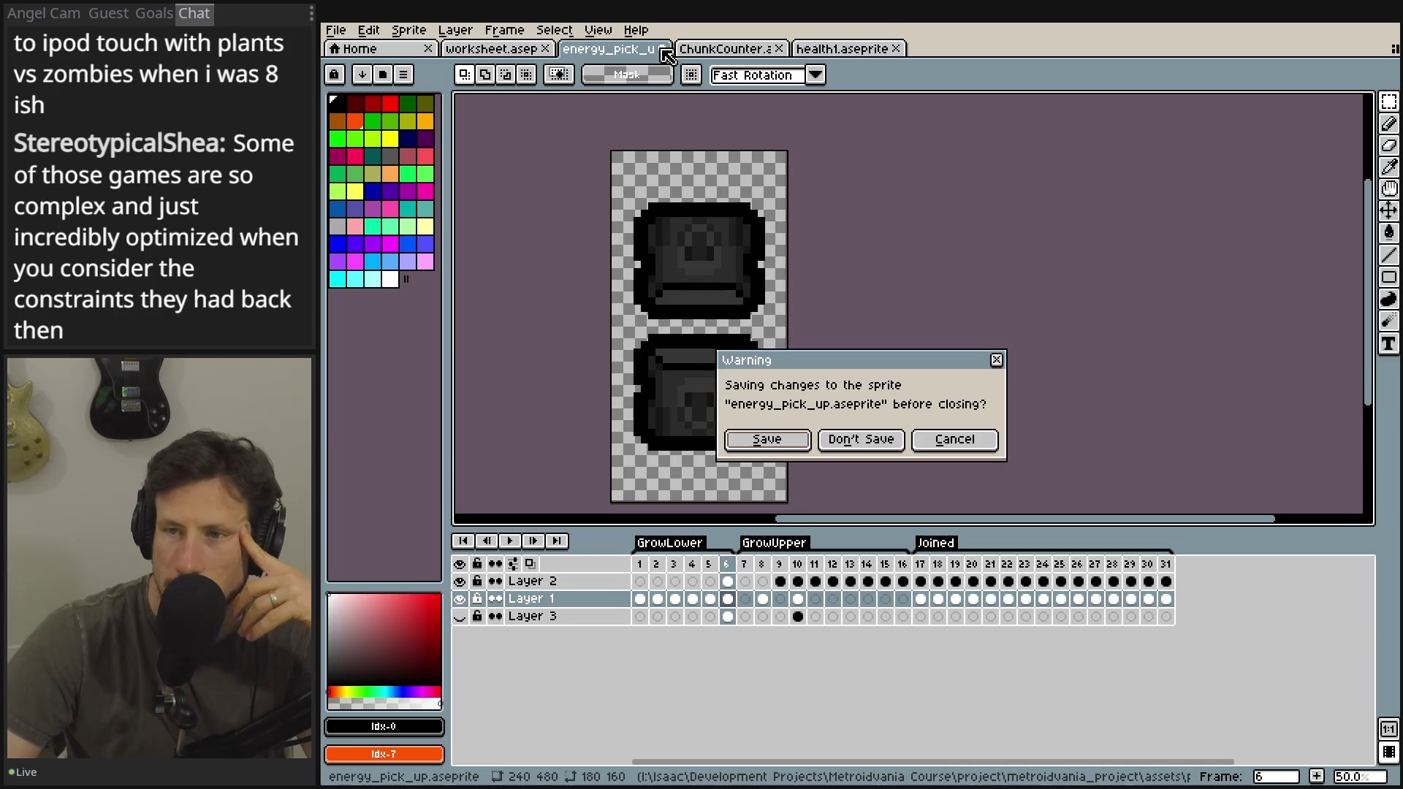
{"action": "left_click", "coordinate": [771, 440]}
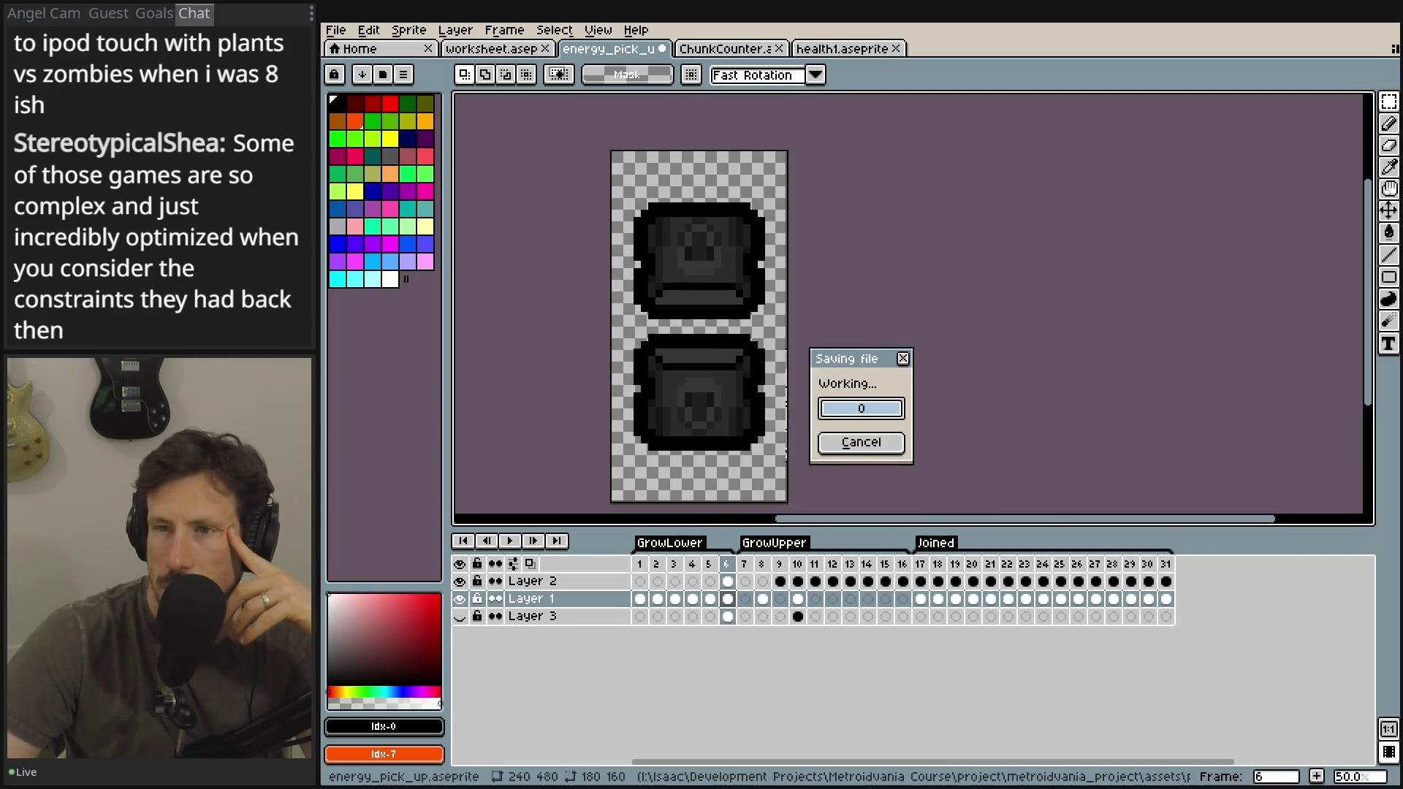
{"action": "key", "text": "ctrl+w"}
{"action": "key", "text": "ctrl+w"}
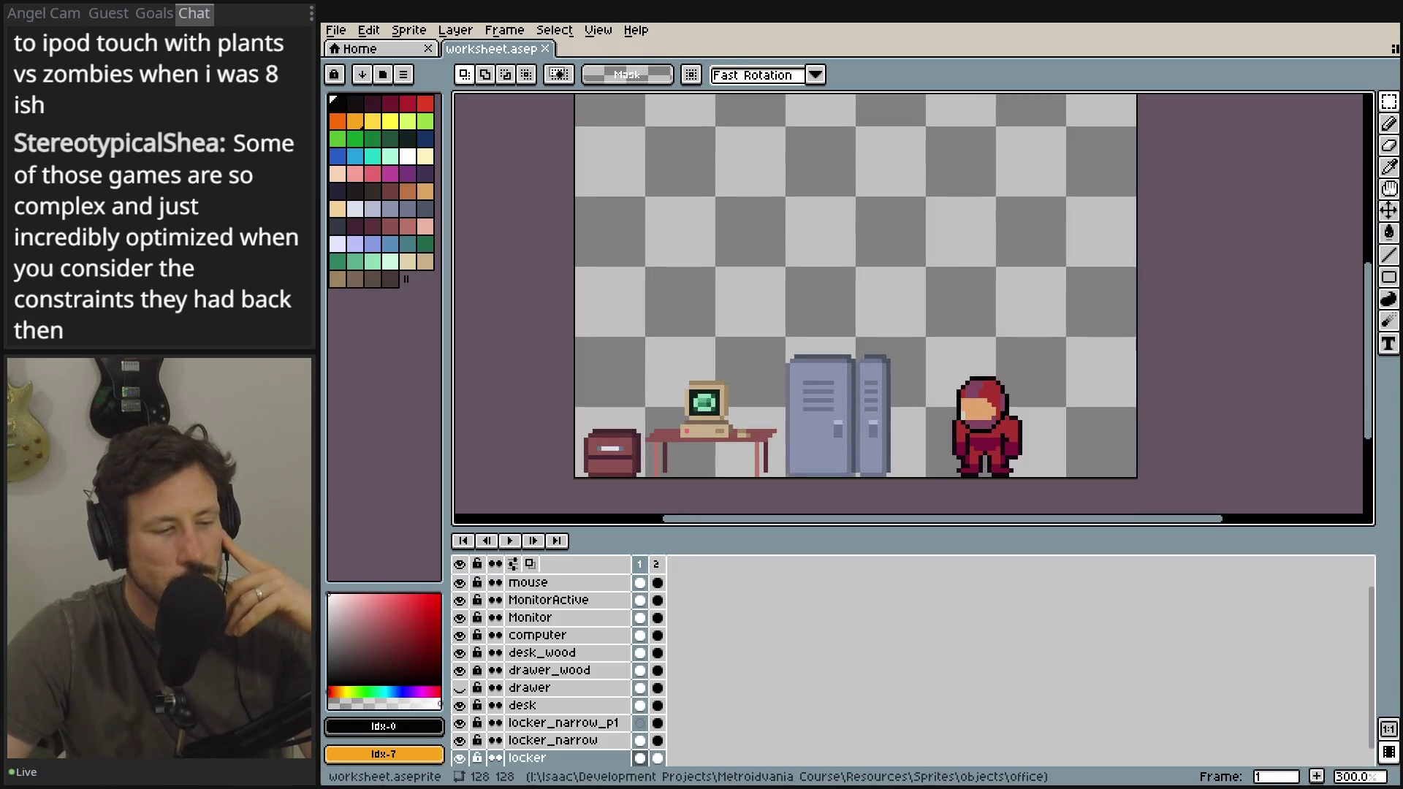
- Leave Aseprite and return to Godot's in_game_menu scene
{"action": "key", "text": "ctrl+q"}
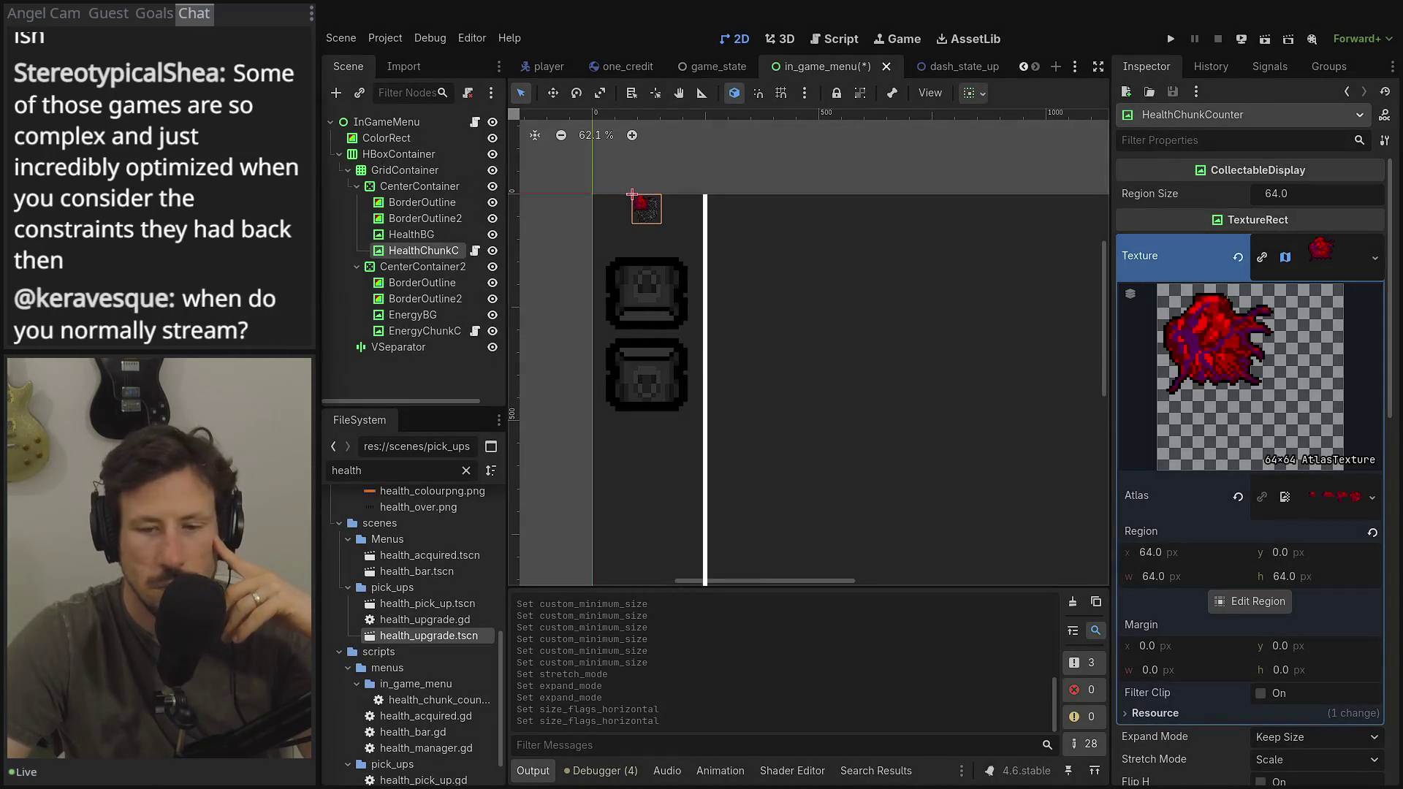